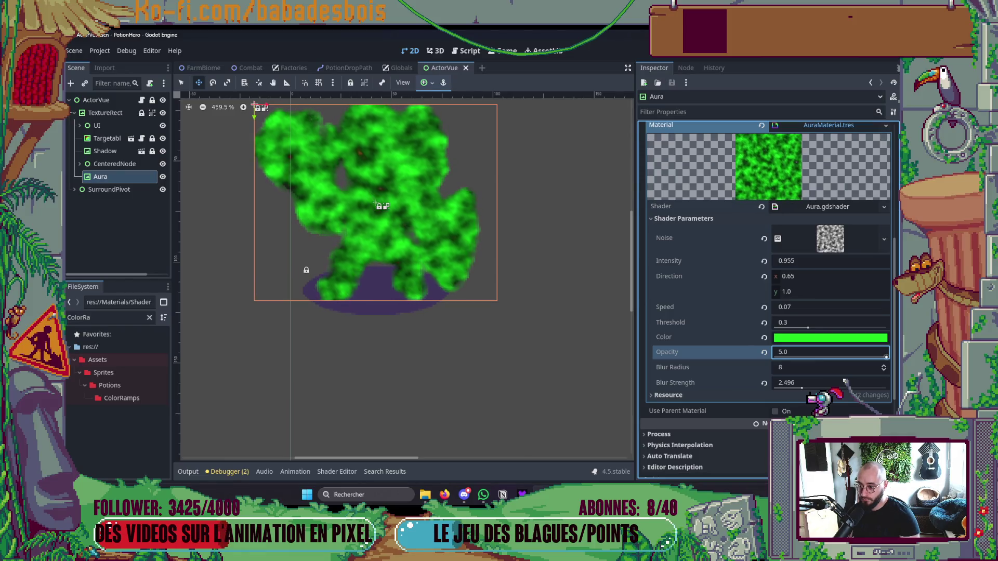
- Lower aura Opacity to 1.482 and Blur Strength to 4.335, keeping Blur Radius at 8
{"action": "left_click_drag", "start_coordinate": [894, 339], "coordinate": [855, 344]}
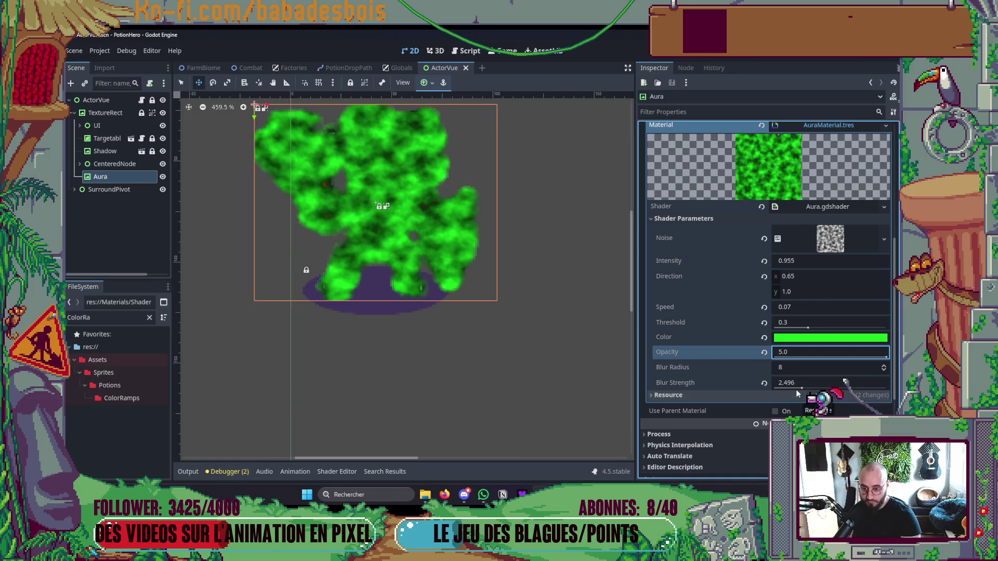
{"action": "left_click", "coordinate": [801, 387]}
{"action": "mouse_move", "coordinate": [800, 390]}
{"action": "left_mouse_down"}
{"action": "mouse_move", "coordinate": [831, 383]}
{"action": "mouse_move", "coordinate": [821, 383]}
{"action": "left_mouse_up"}
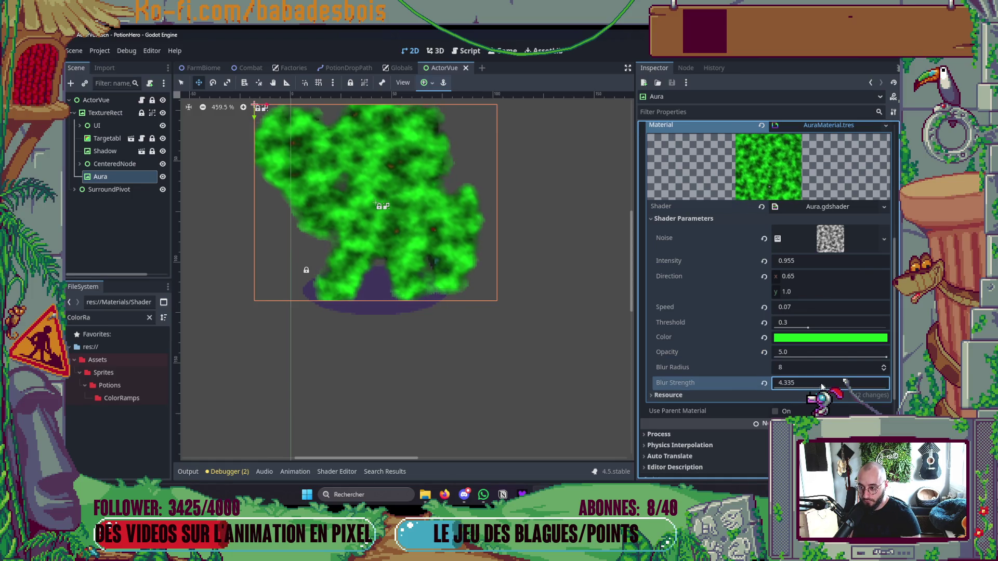
{"action": "left_click", "coordinate": [884, 354]}
{"action": "left_click_drag", "start_coordinate": [885, 354], "coordinate": [807, 354]}
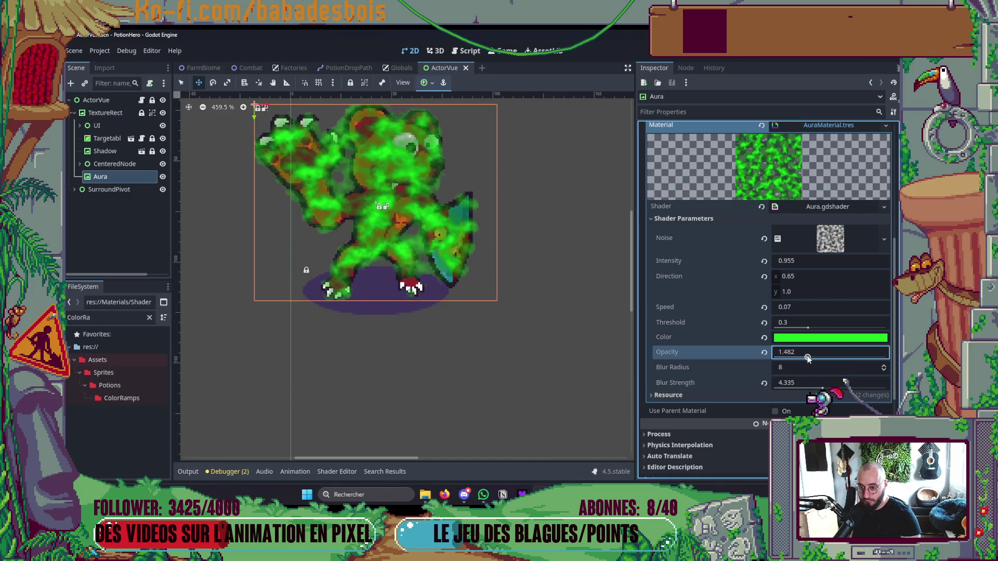
{"action": "double_click", "coordinate": [883, 366]}
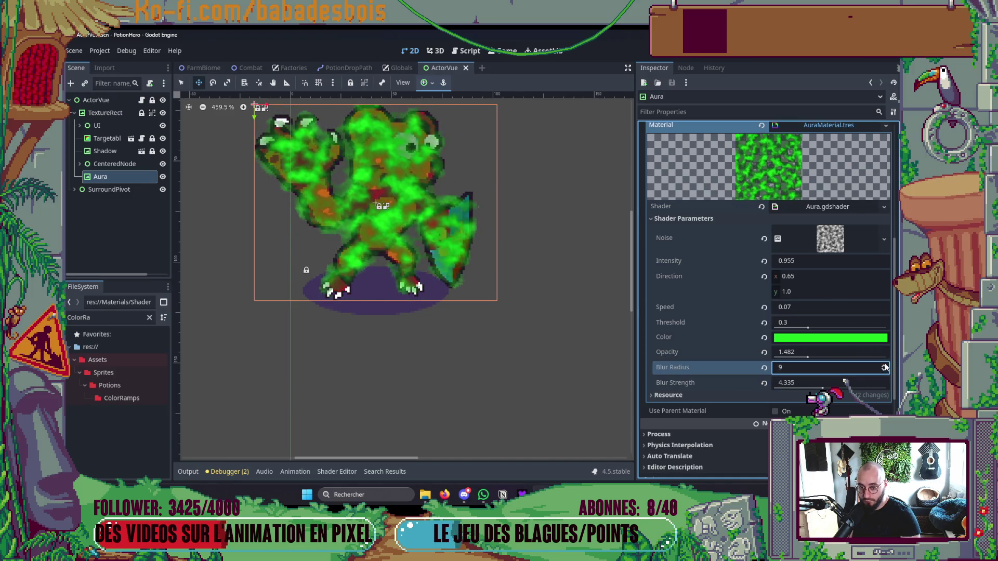
{"action": "double_click", "coordinate": [882, 371]}
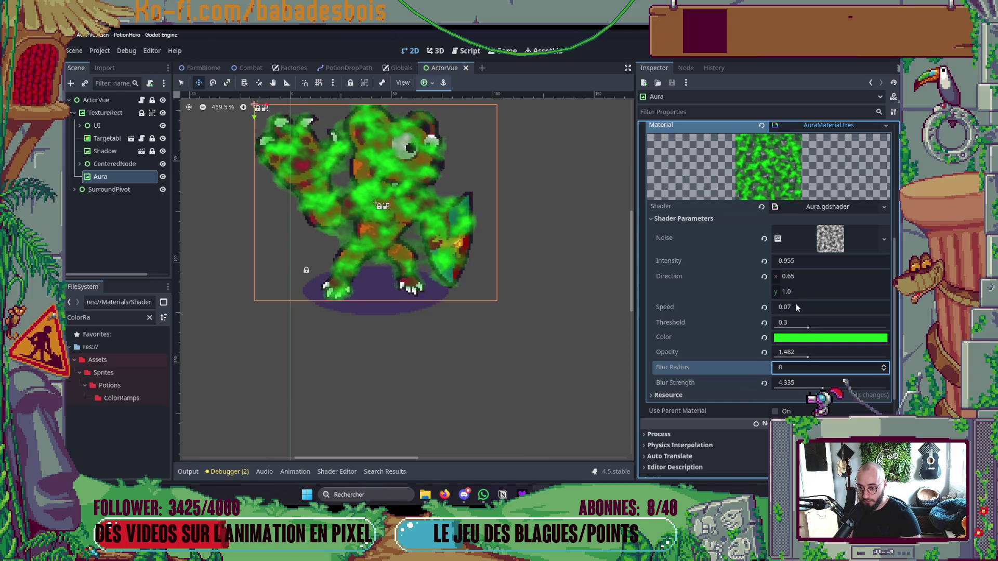
- Make the aura Color yellow and set its Direction x to 0.0
{"action": "left_click", "coordinate": [802, 339]}
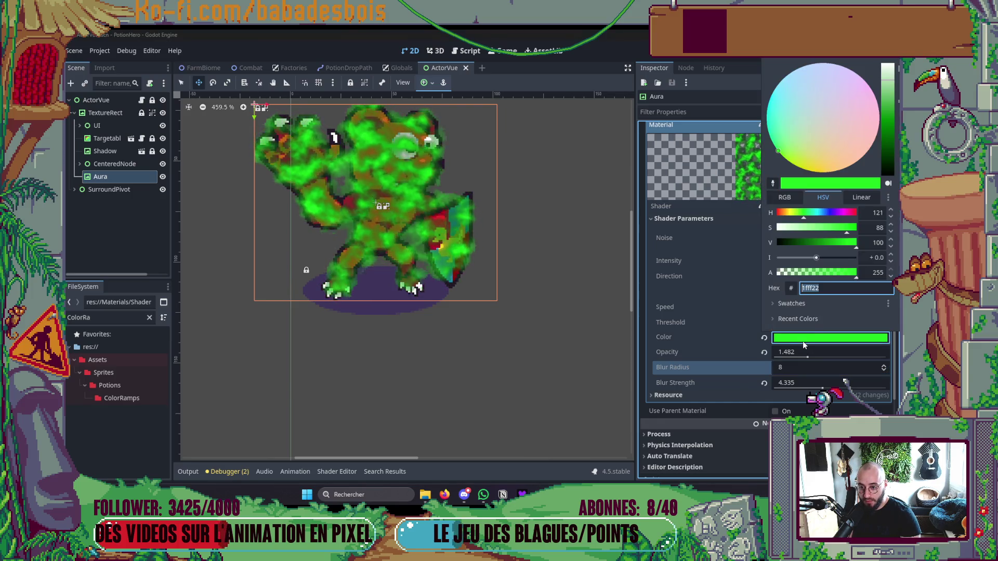
{"action": "left_click", "coordinate": [789, 214]}
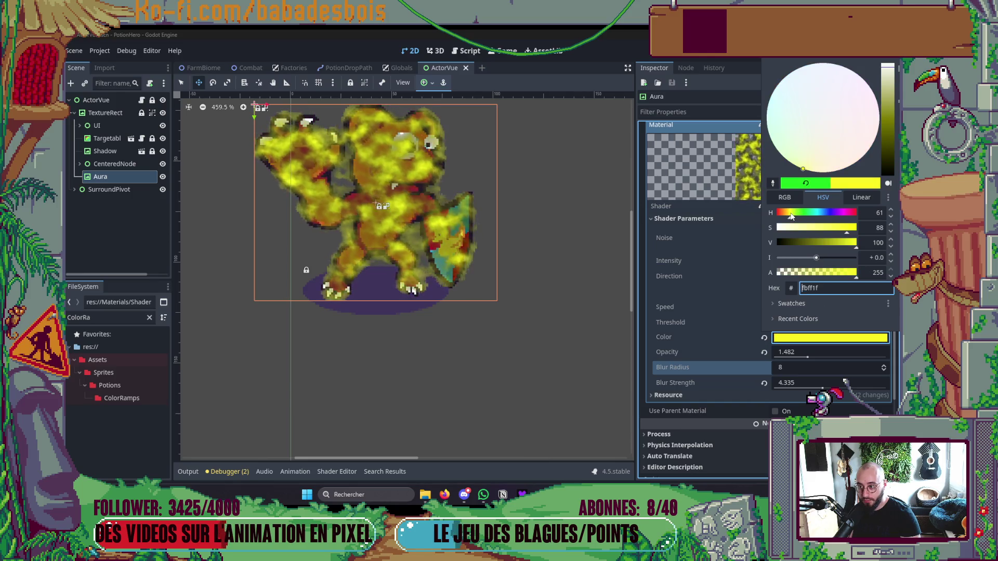
{"action": "left_click", "coordinate": [591, 314]}
{"action": "scroll", "coordinate": [580, 319], "scroll_direction": "down", "scroll_amount": 2}
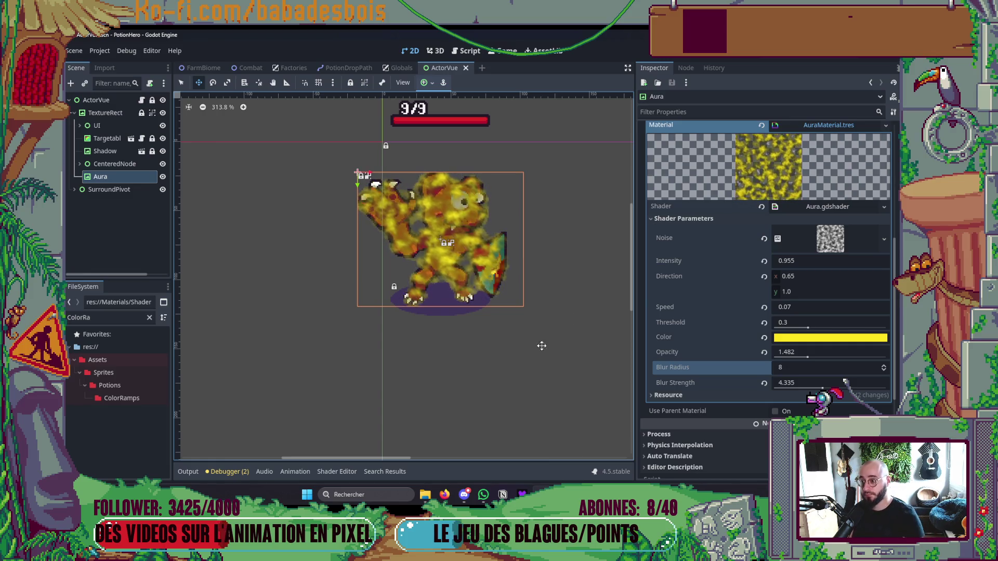
{"action": "mouse_move", "coordinate": [816, 276]}
{"action": "left_mouse_down"}
{"action": "mouse_move", "coordinate": [769, 275]}
{"action": "mouse_move", "coordinate": [813, 279]}
{"action": "left_mouse_up"}
{"action": "left_click", "coordinate": [813, 280]}
{"action": "type", "text": "0.0"}
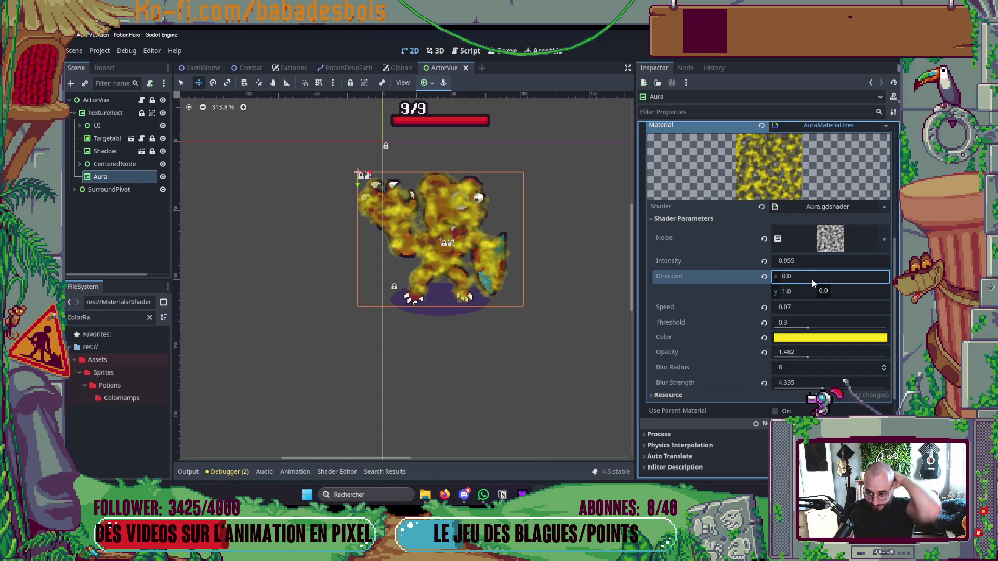
- Collapse Shader Parameters and open Aura.gdshader in the Shader Editor
{"action": "scroll", "coordinate": [774, 364], "scroll_direction": "up", "scroll_amount": 3}
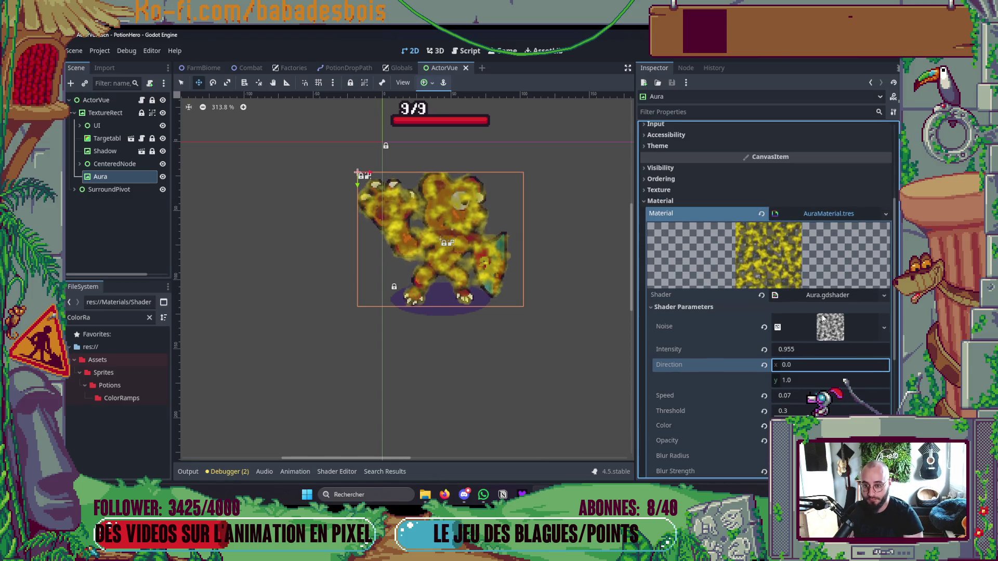
{"action": "left_click", "coordinate": [713, 308]}
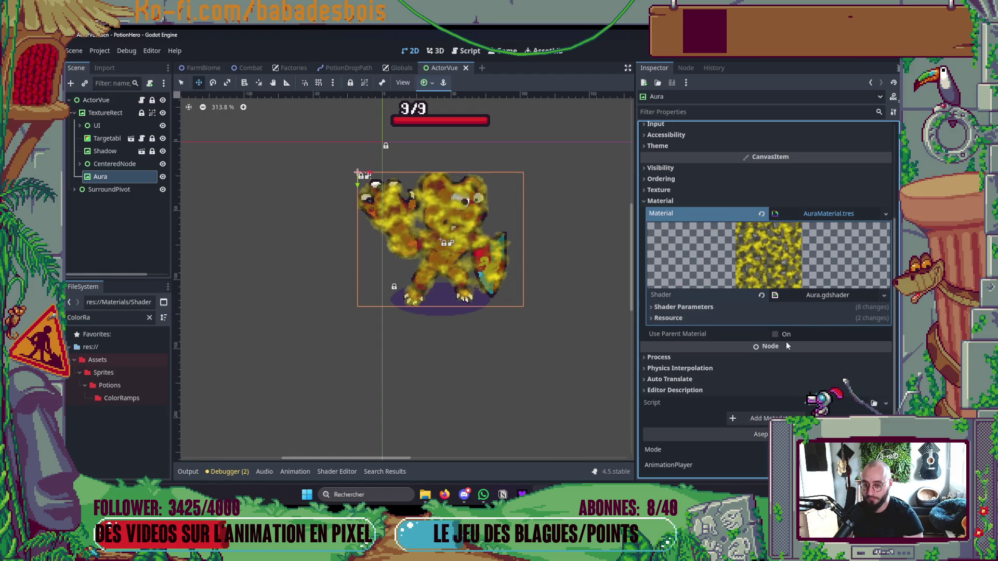
{"action": "left_click", "coordinate": [823, 297]}
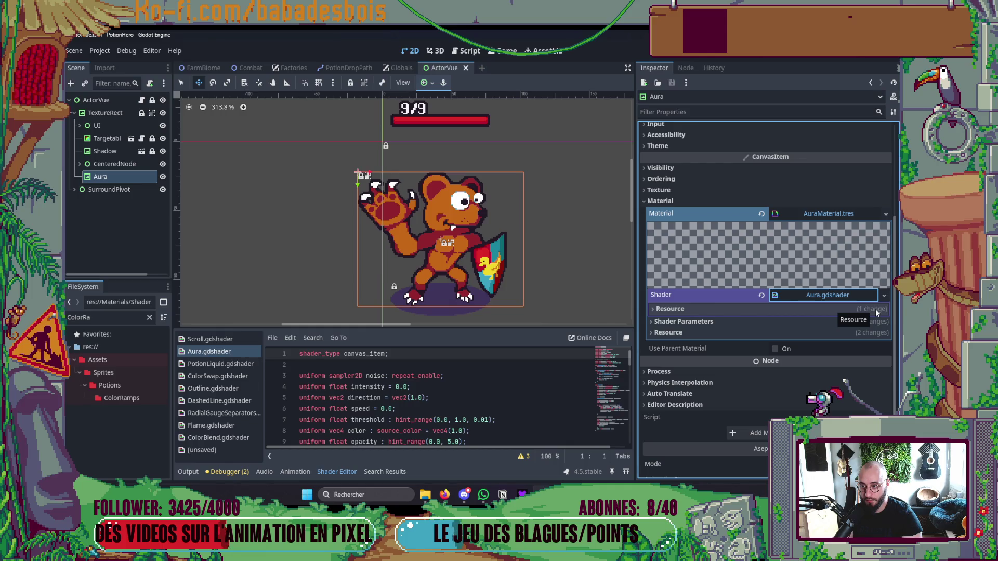
- Save the scene and make the Aura node's material unique
{"action": "key", "text": "ctrl+s"}
{"action": "left_click", "coordinate": [886, 213]}
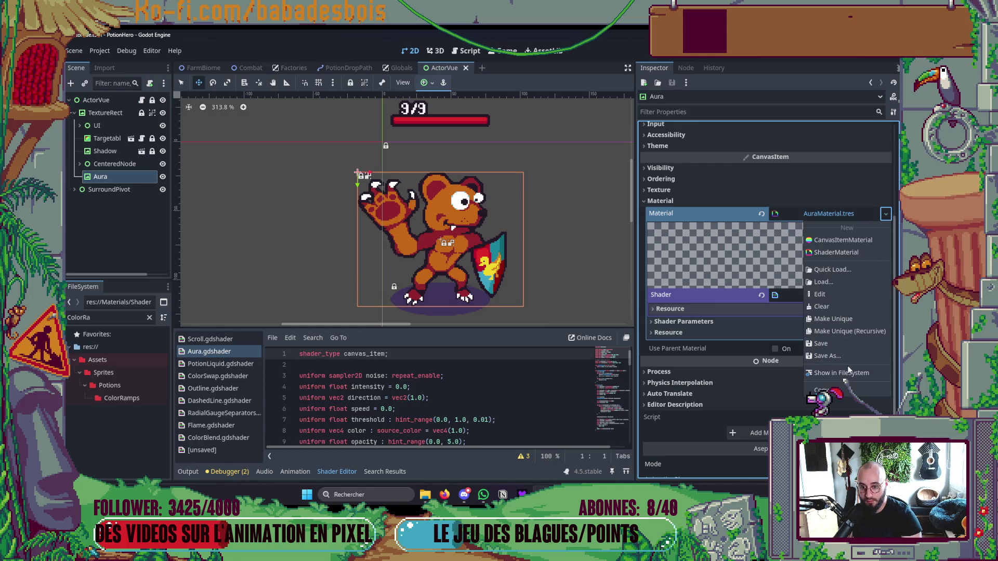
{"action": "left_click", "coordinate": [847, 319]}
- Set the unique material's aura Color to yellow and Opacity to 2.925
{"action": "left_click", "coordinate": [820, 305]}
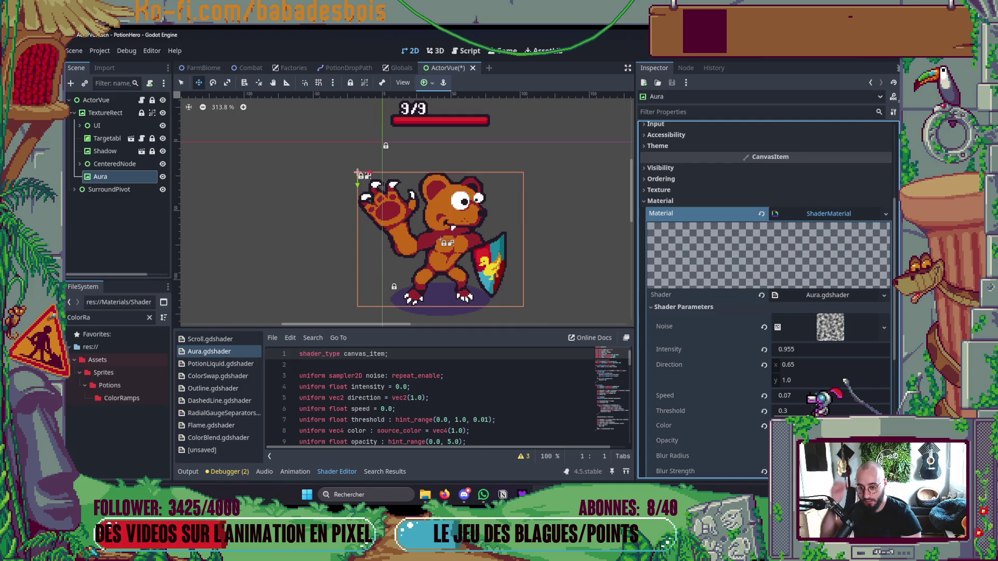
{"action": "left_click", "coordinate": [826, 425]}
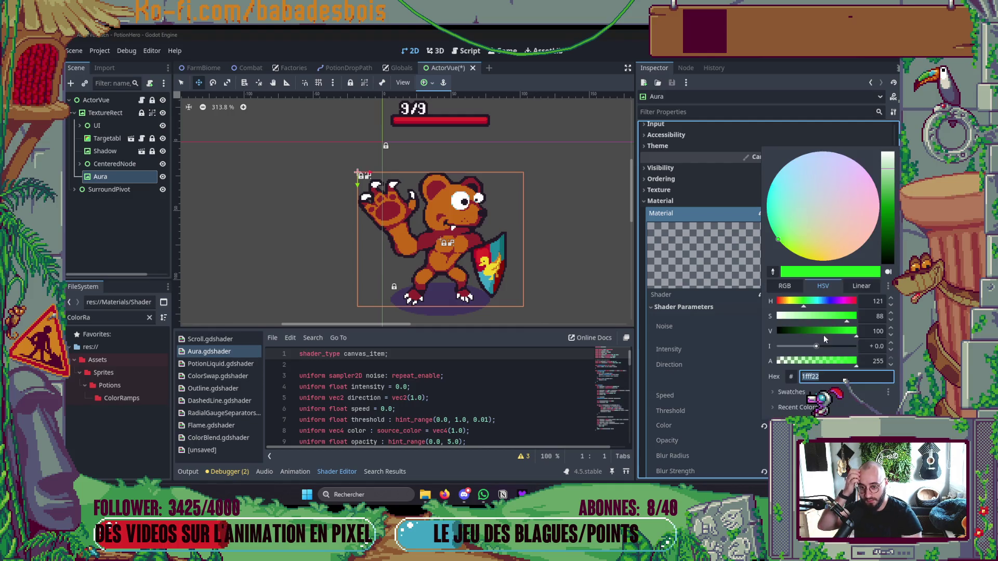
{"action": "left_click", "coordinate": [789, 303]}
{"action": "left_click", "coordinate": [675, 366]}
{"action": "scroll", "coordinate": [675, 366], "scroll_direction": "down", "scroll_amount": 5}
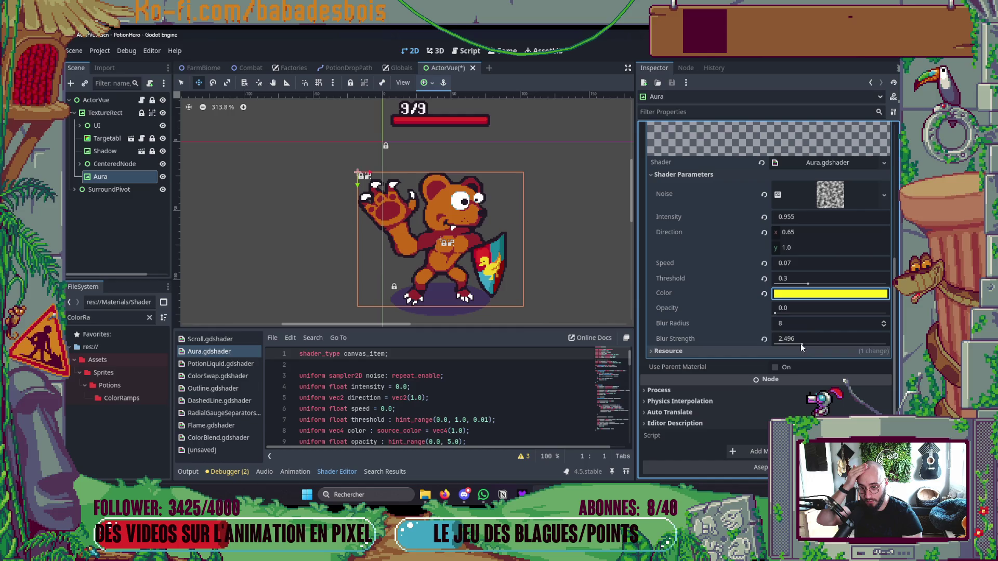
{"action": "left_click_drag", "start_coordinate": [775, 312], "coordinate": [840, 313]}
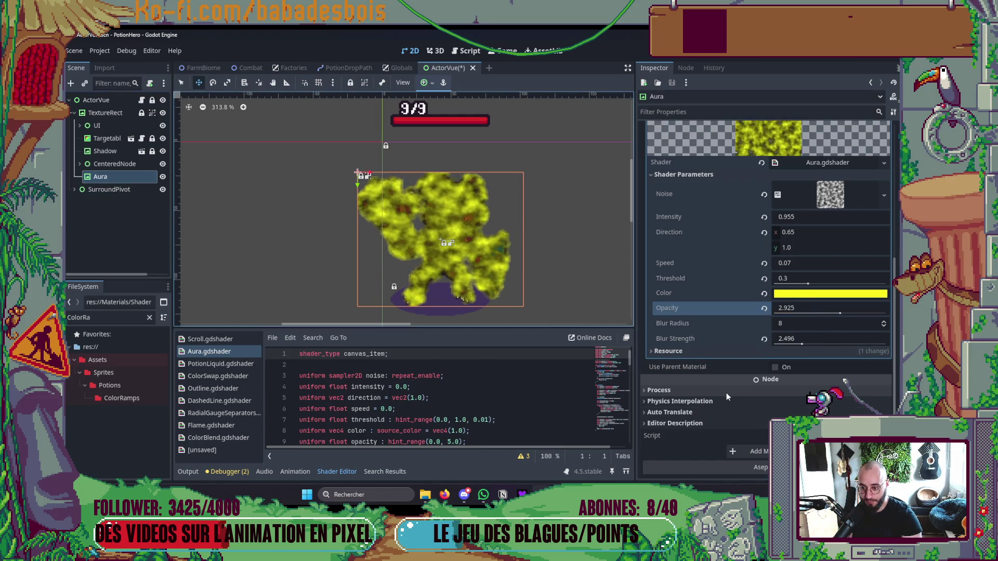
{"action": "scroll", "coordinate": [703, 337], "scroll_direction": "up", "scroll_amount": 3}
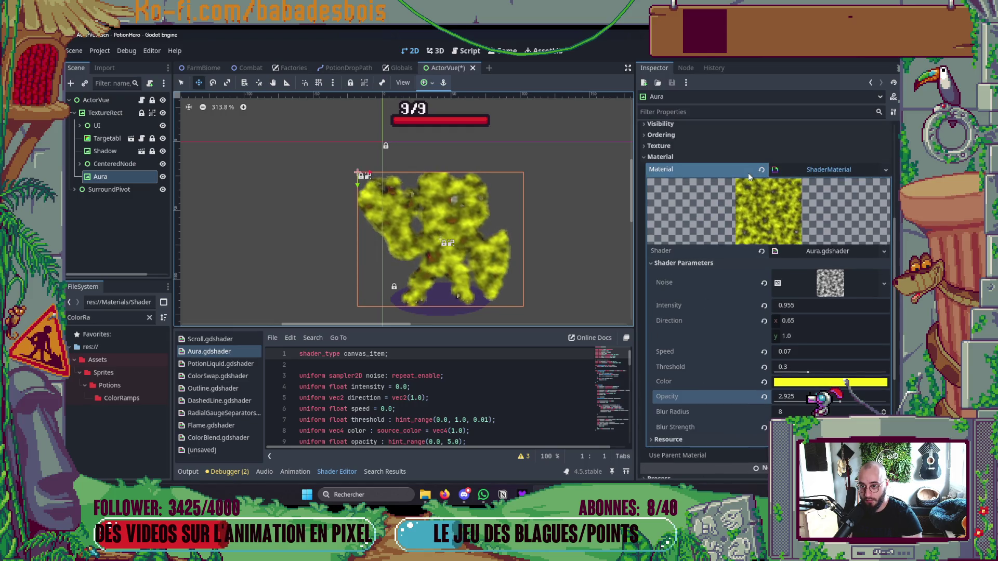
- Turn on Show Behind Parent under Visibility so the aura draws behind the bear
{"action": "left_click", "coordinate": [671, 155]}
{"action": "left_click", "coordinate": [671, 211]}
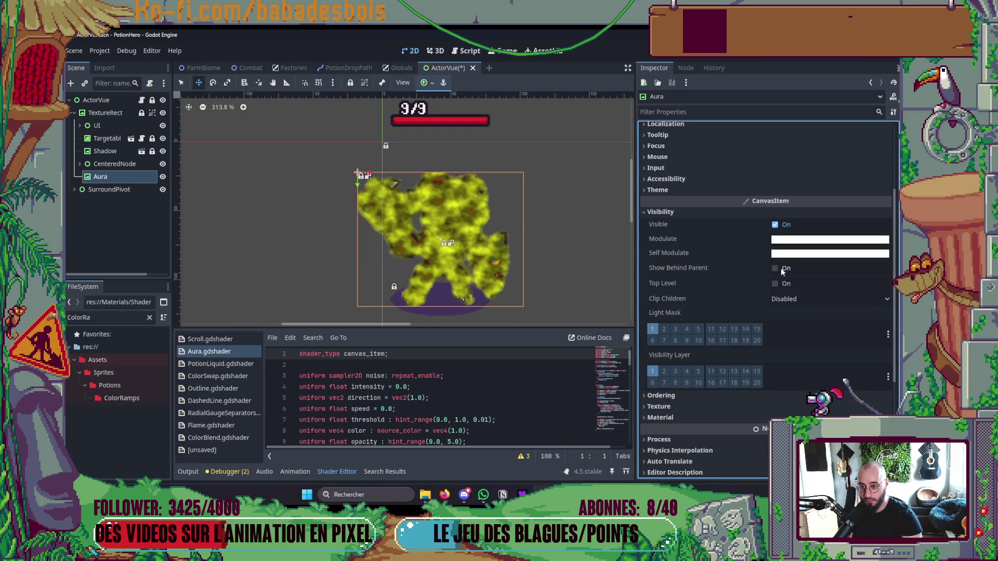
{"action": "left_click", "coordinate": [775, 268]}
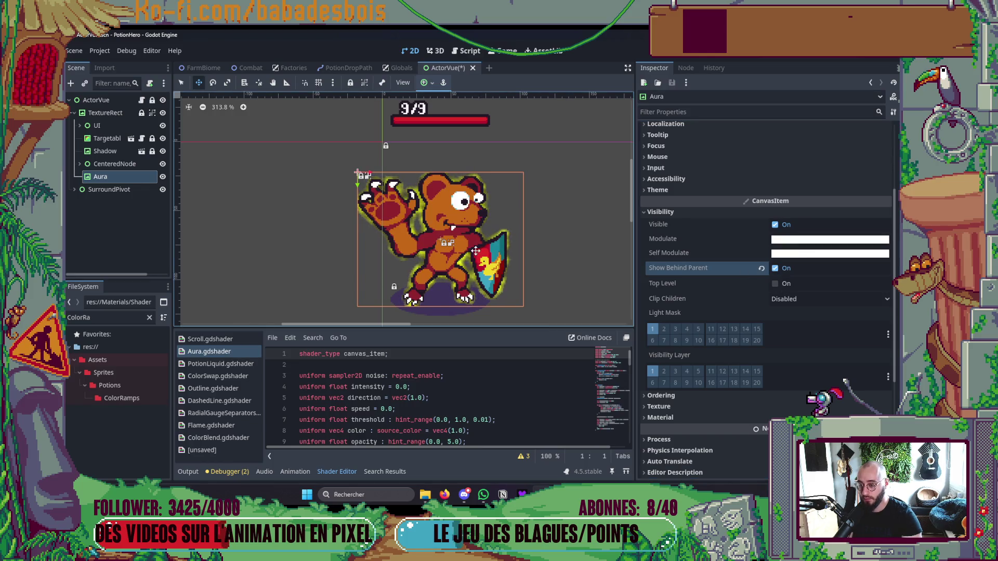
{"action": "scroll", "coordinate": [579, 211], "scroll_direction": "down", "scroll_amount": 3}
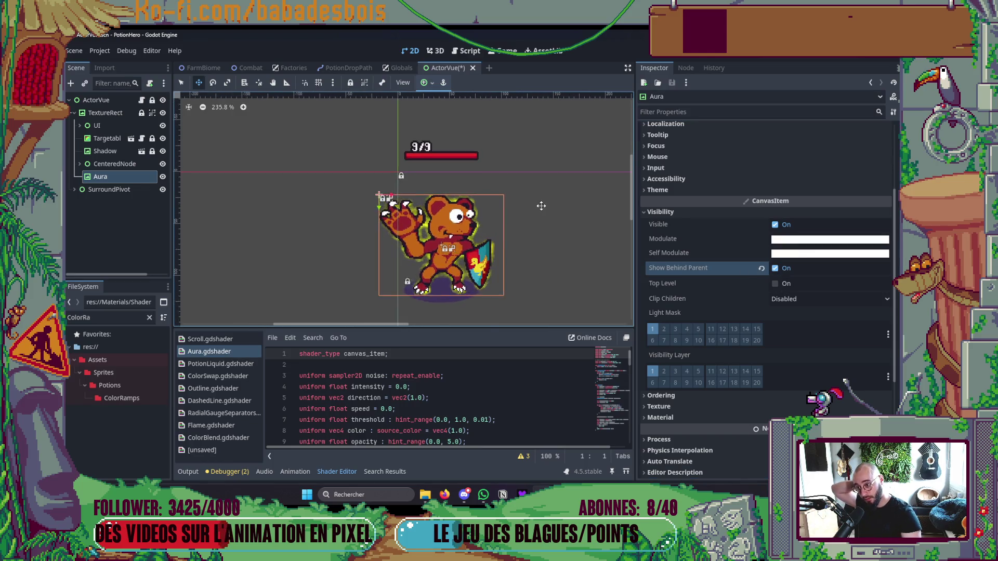
{"action": "scroll", "coordinate": [496, 285], "scroll_direction": "up", "scroll_amount": 3}
- Select SurroundPivot and narrow the Inspector to give the shader editor more room
{"action": "left_click", "coordinate": [115, 181]}
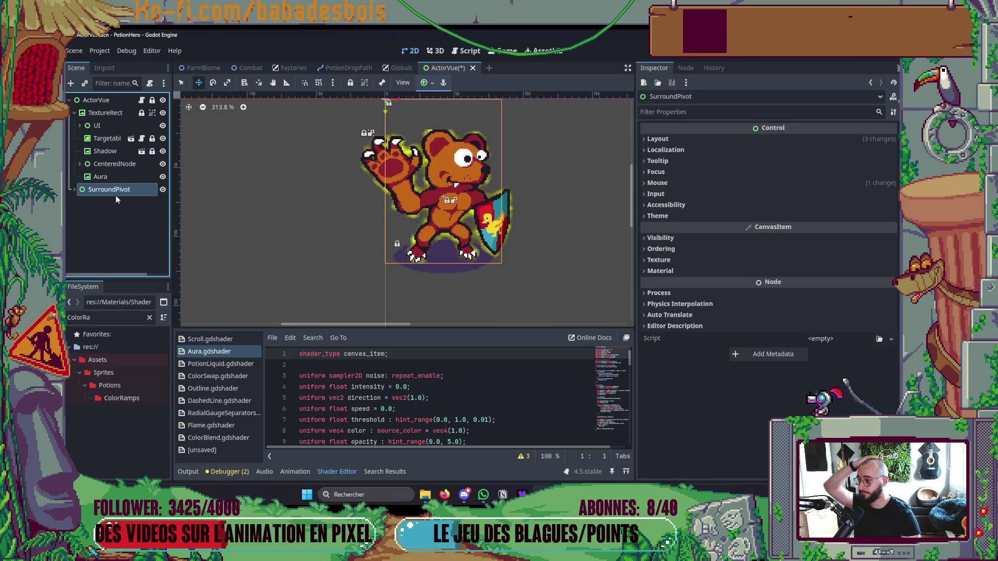
{"action": "scroll", "coordinate": [387, 234], "scroll_direction": "down", "scroll_amount": 3}
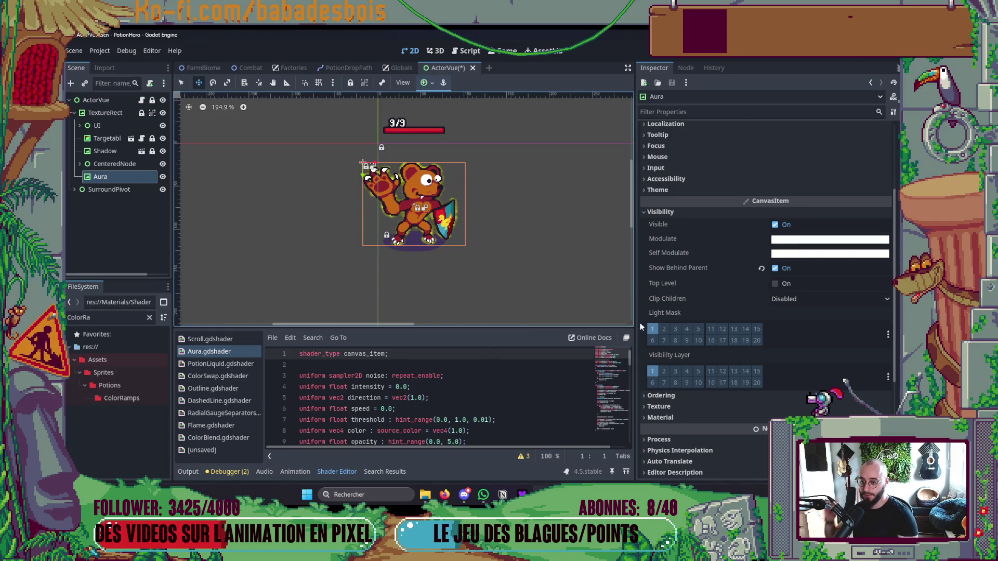
{"action": "left_click_drag", "start_coordinate": [634, 326], "coordinate": [753, 325]}
{"action": "left_click", "coordinate": [269, 455]}
{"action": "scroll", "coordinate": [369, 396], "scroll_direction": "down", "scroll_amount": 2}
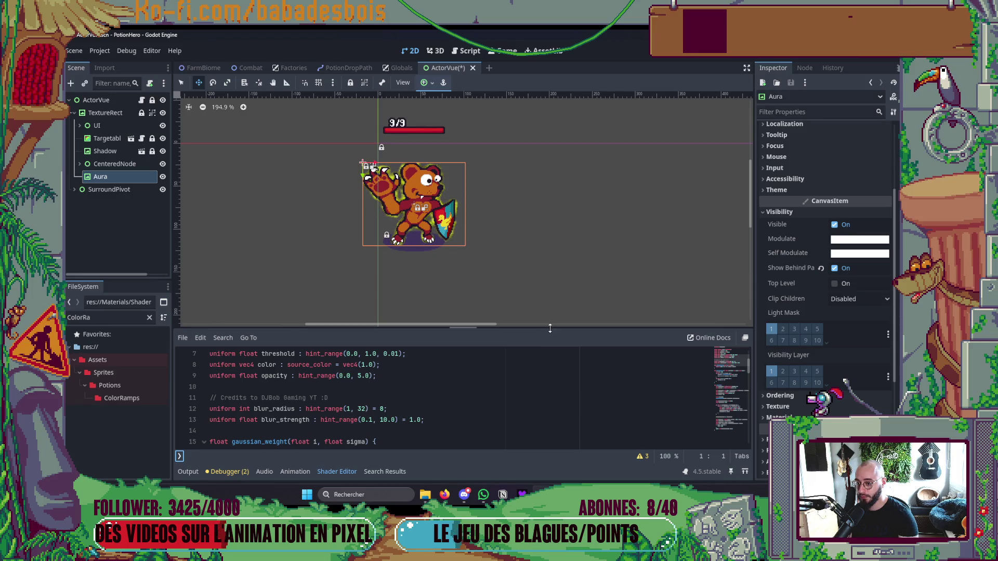
- Rename the line 8 uniform to color_ramp and change its type to sampler2D
{"action": "left_click_drag", "start_coordinate": [549, 325], "coordinate": [520, 140]}
{"action": "scroll", "coordinate": [405, 295], "scroll_direction": "up", "scroll_amount": 1}
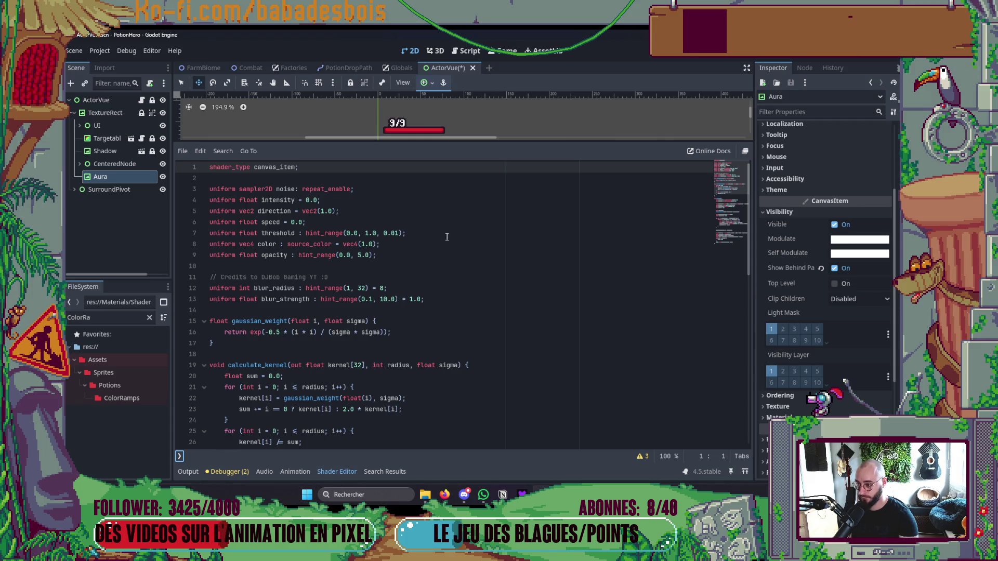
{"action": "left_click", "coordinate": [274, 245]}
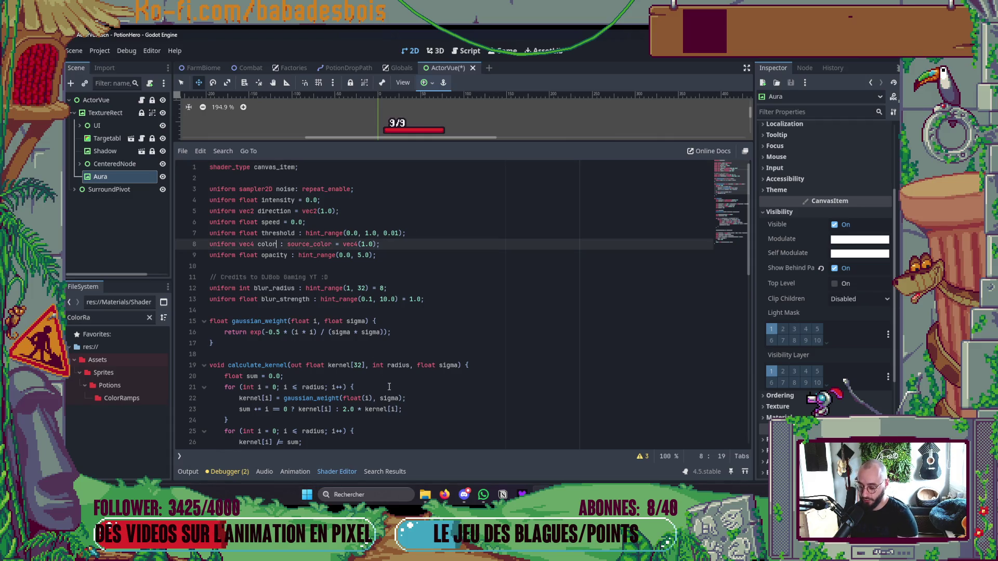
{"action": "type", "text": "_ramp"}
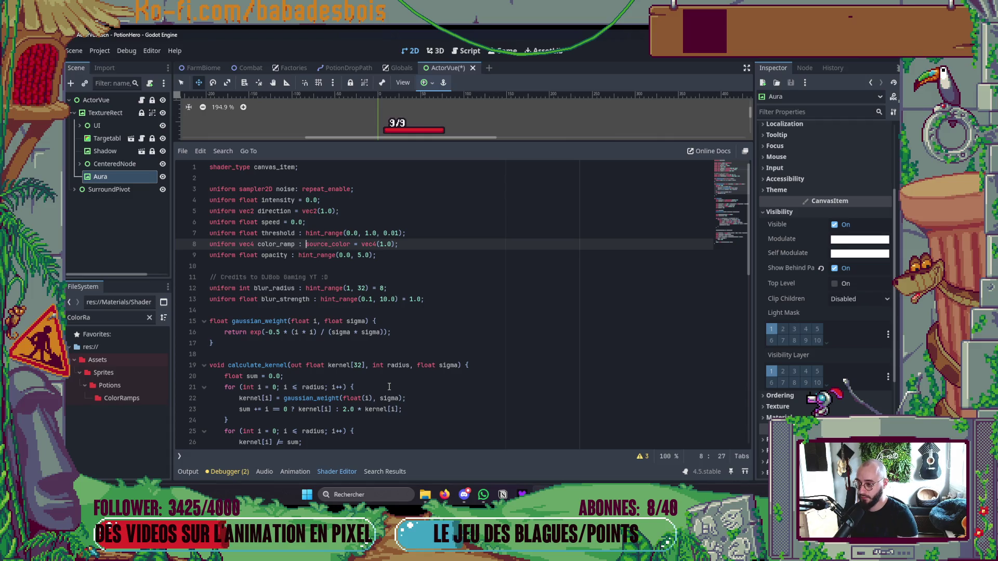
{"action": "key", "text": "ctrl+shift+Right"}
{"action": "key", "text": "ctrl+shift+Right"}
{"action": "key", "text": "ctrl+shift+Right"}
{"action": "key", "text": "Right"}
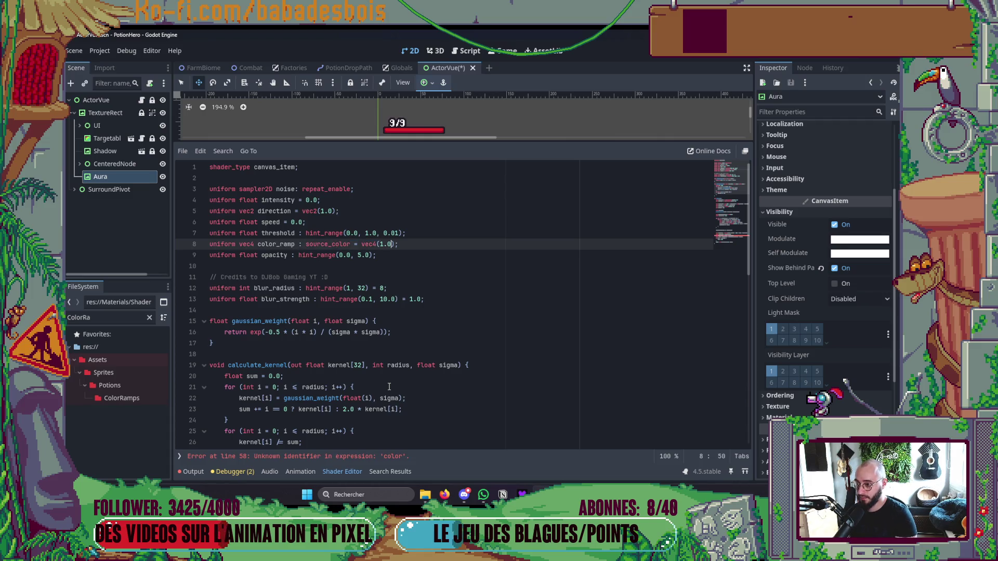
{"action": "key", "text": "ctrl+shift+Right"}
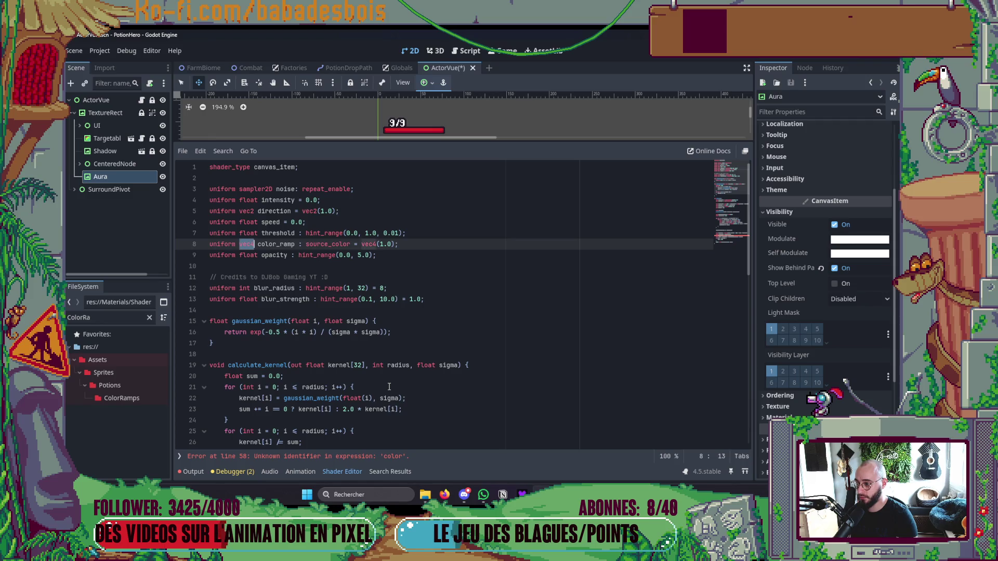
{"action": "type", "text": "S"}
{"action": "key", "text": "Return"}
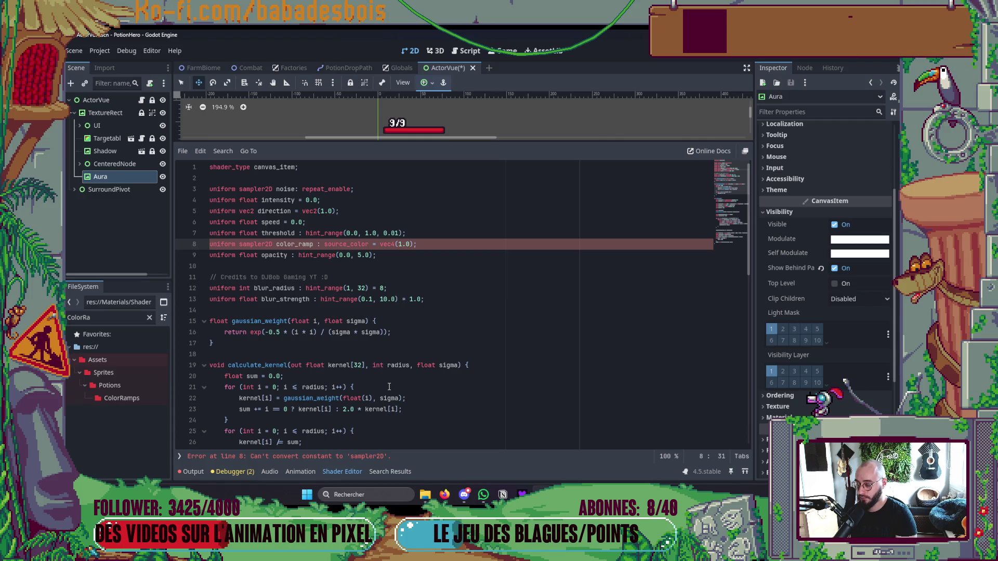
{"action": "type", "text": ";"}
- Remove the default value so line 8 reads 'uniform sampler2D color_ramp;', then save
{"action": "key", "text": "ctrl+shift+Right"}
{"action": "key", "text": "ctrl+shift+Right"}
{"action": "key", "text": "ctrl+shift+Right"}
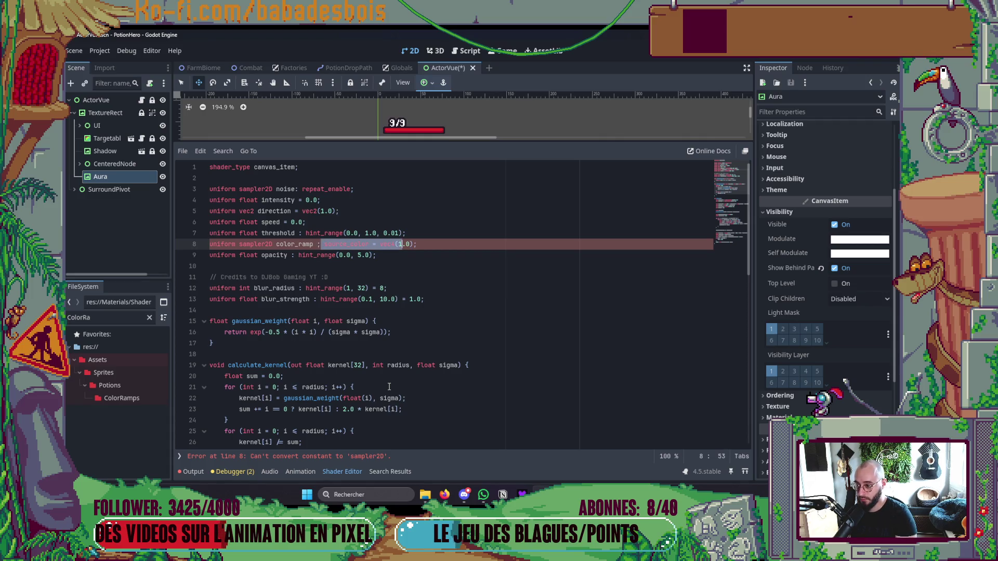
{"action": "key", "text": "BackSpace"}
{"action": "key", "text": "Delete"}
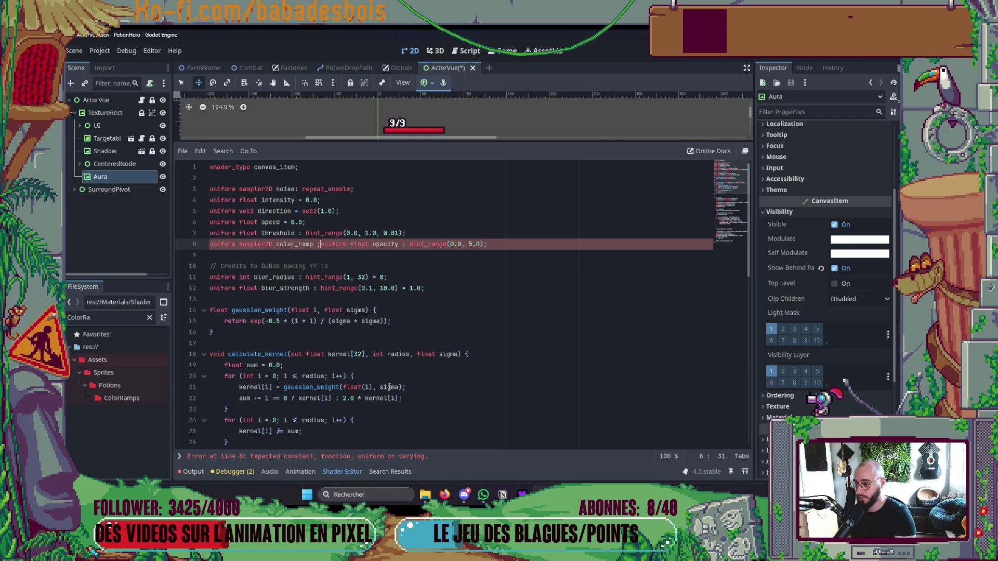
{"action": "key", "text": "ctrl+z"}
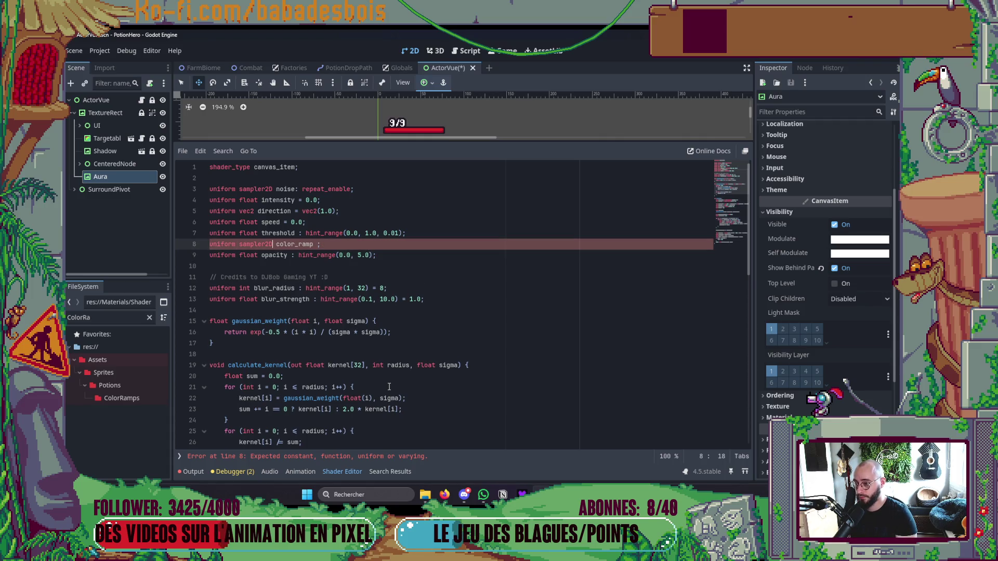
{"action": "key", "text": "Delete"}
{"action": "left_click", "coordinate": [389, 386]}
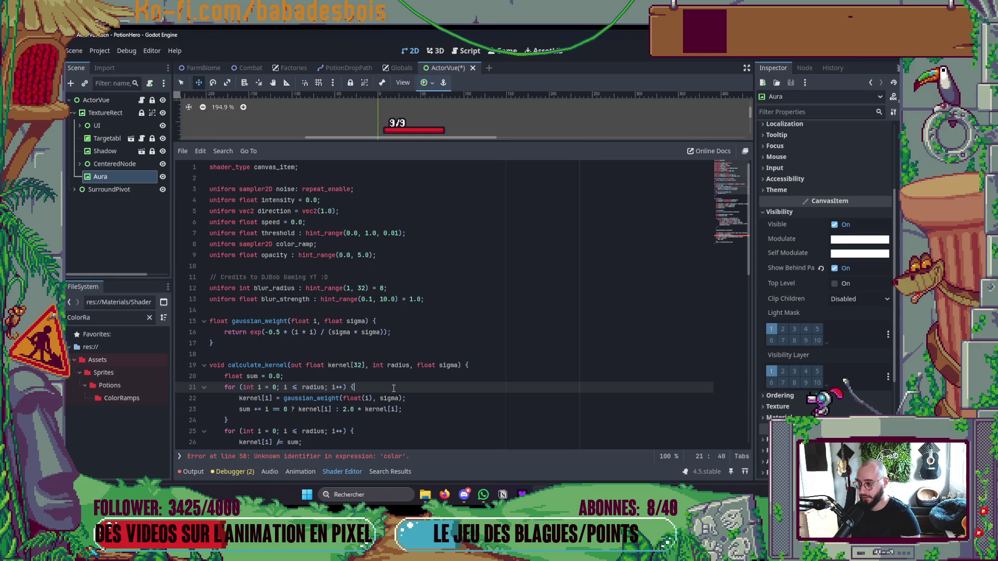
{"action": "key", "text": "ctrl+s"}
{"action": "scroll", "coordinate": [427, 341], "scroll_direction": "down", "scroll_amount": 13}
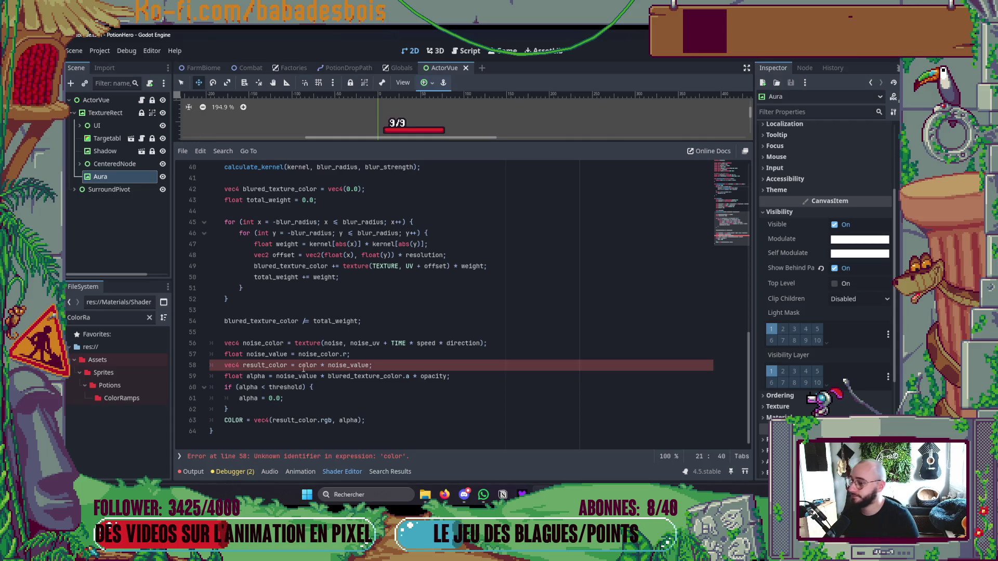
- Replace 'color *' on line 58 with a texture() call on color_ramp
{"action": "scroll", "coordinate": [432, 129], "scroll_direction": "down", "scroll_amount": 2}
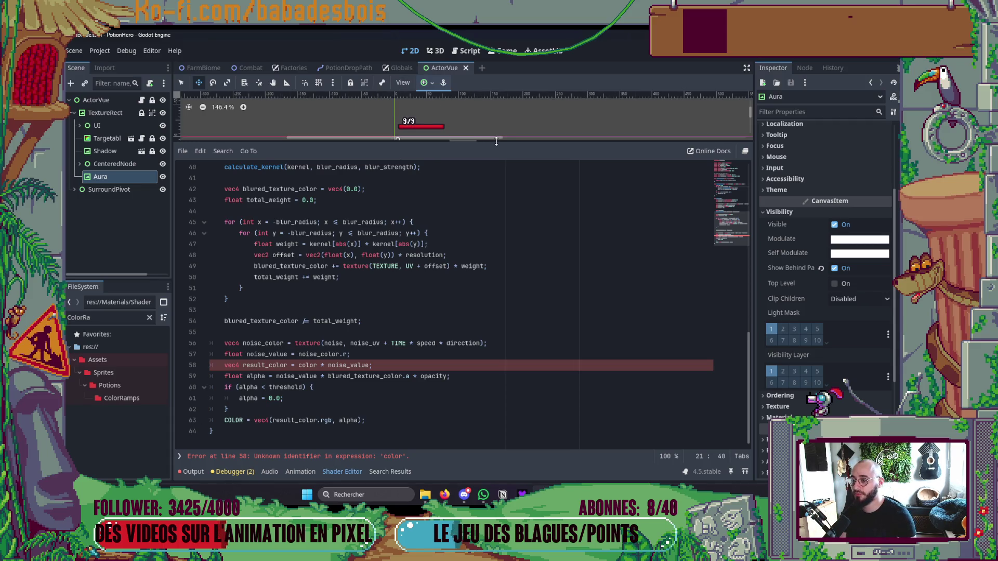
{"action": "mouse_move", "coordinate": [496, 141]}
{"action": "left_mouse_down"}
{"action": "mouse_move", "coordinate": [509, 267]}
{"action": "mouse_move", "coordinate": [523, 123]}
{"action": "left_mouse_up"}
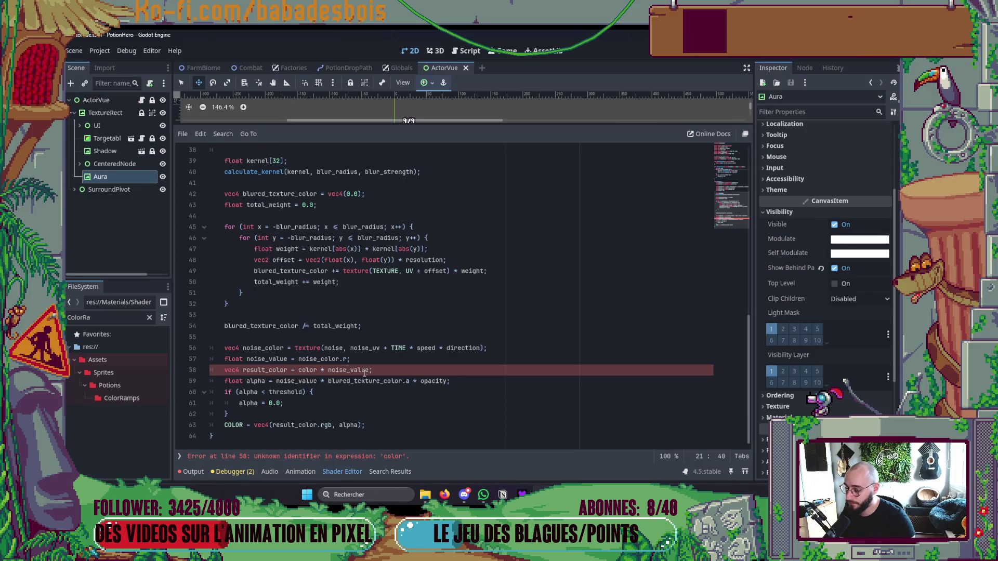
{"action": "key", "text": "Up"}
{"action": "key", "text": "Up"}
{"action": "key", "text": "Down"}
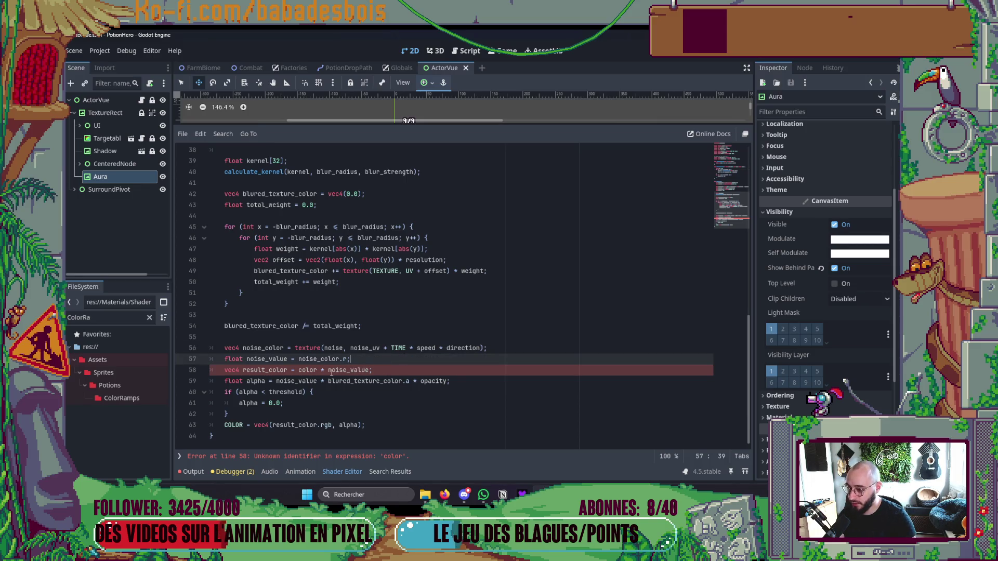
{"action": "left_click_drag", "start_coordinate": [331, 373], "coordinate": [296, 375]}
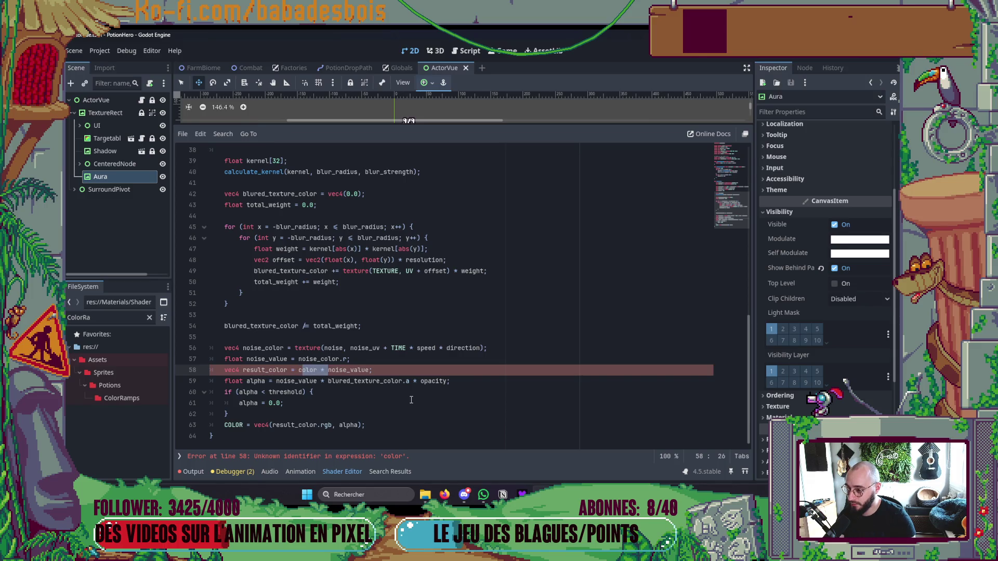
{"action": "key", "text": "BackSpace"}
{"action": "type", "text": "cl"}
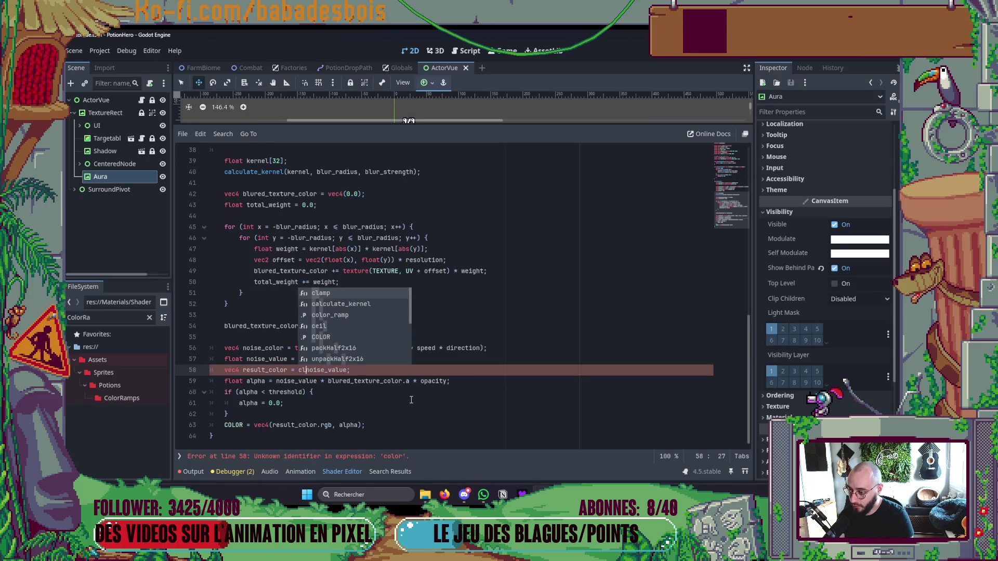
{"action": "type", "text": "olo"}
{"action": "key", "text": "Tab"}
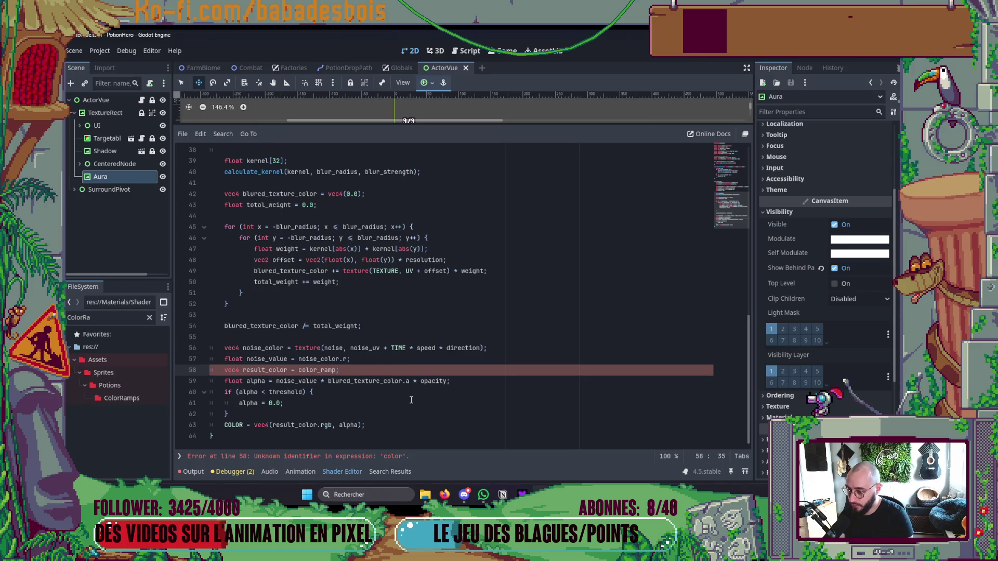
{"action": "type", "text": "tex"}
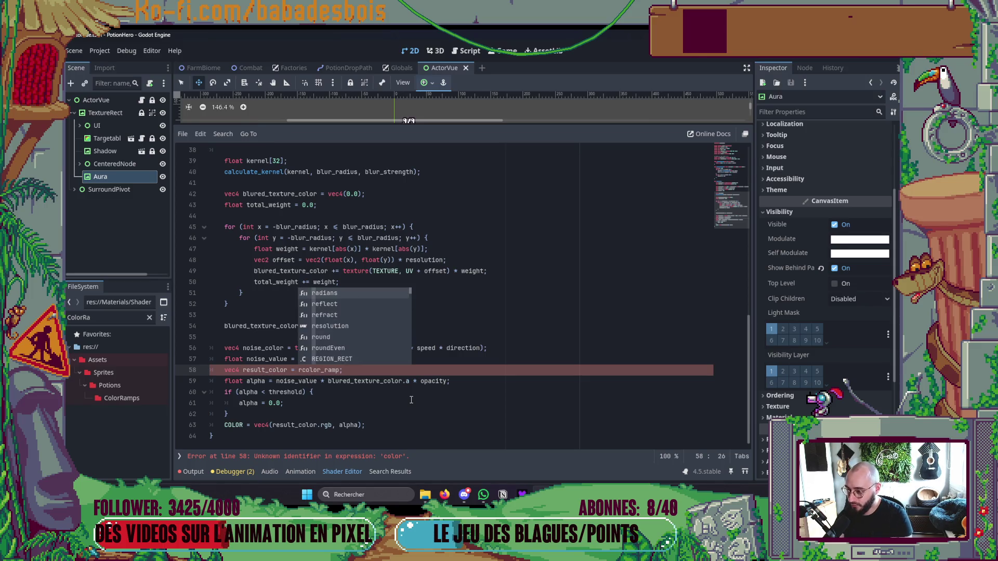
{"action": "key", "text": "Tab"}
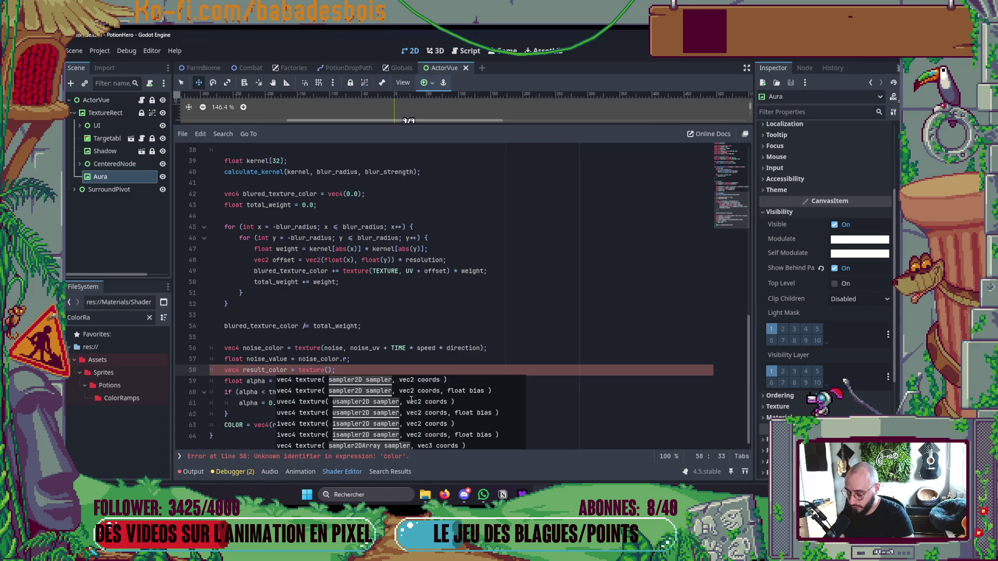
- Finish line 58 as texture(color_ramp, vec2(noise_value)) and return to the 2D workspace
{"action": "type", "text": "color"}
{"action": "key", "text": "Down"}
{"action": "key", "text": "Up"}
{"action": "key", "text": "Tab"}
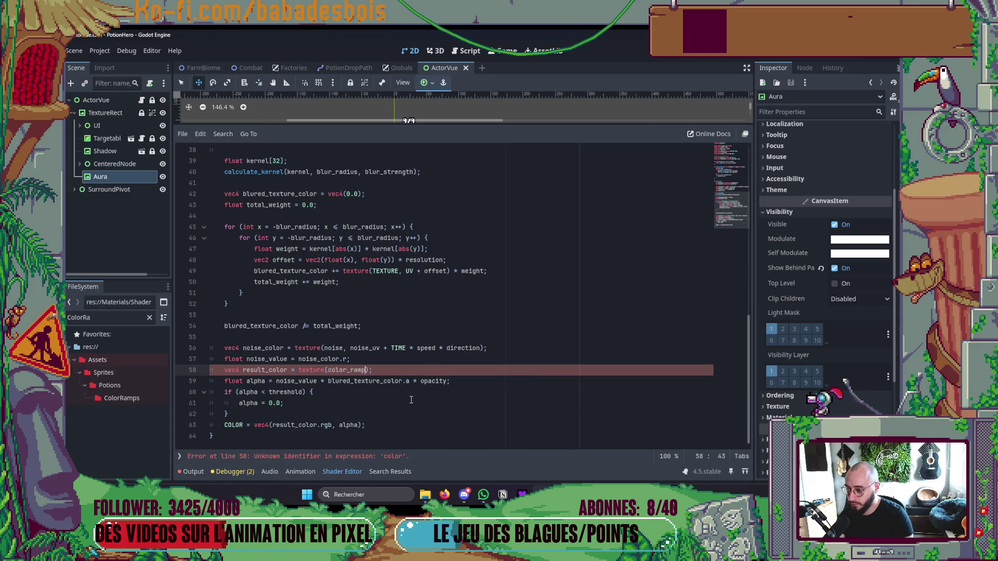
{"action": "type", "text": ", "}
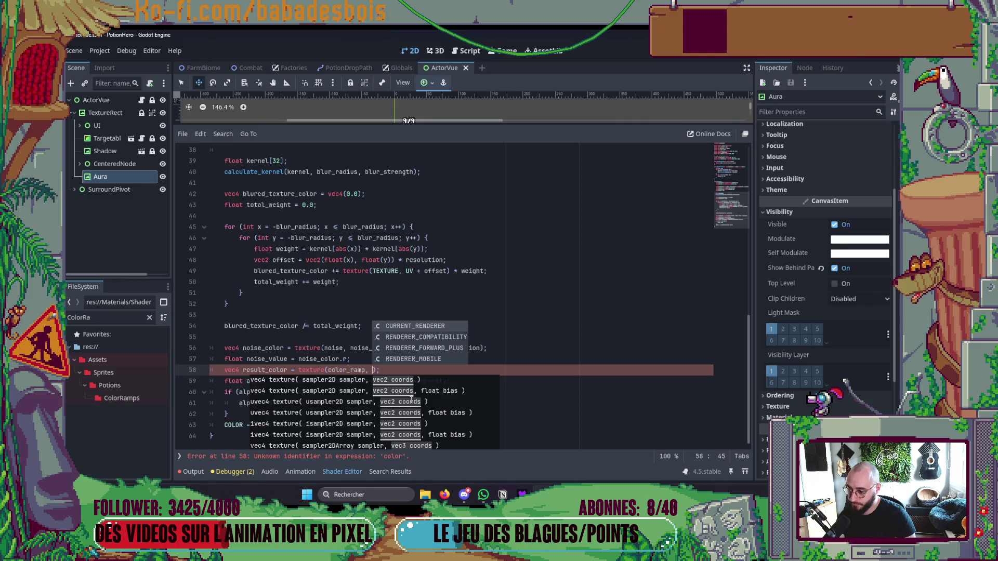
{"action": "type", "text": "ve"}
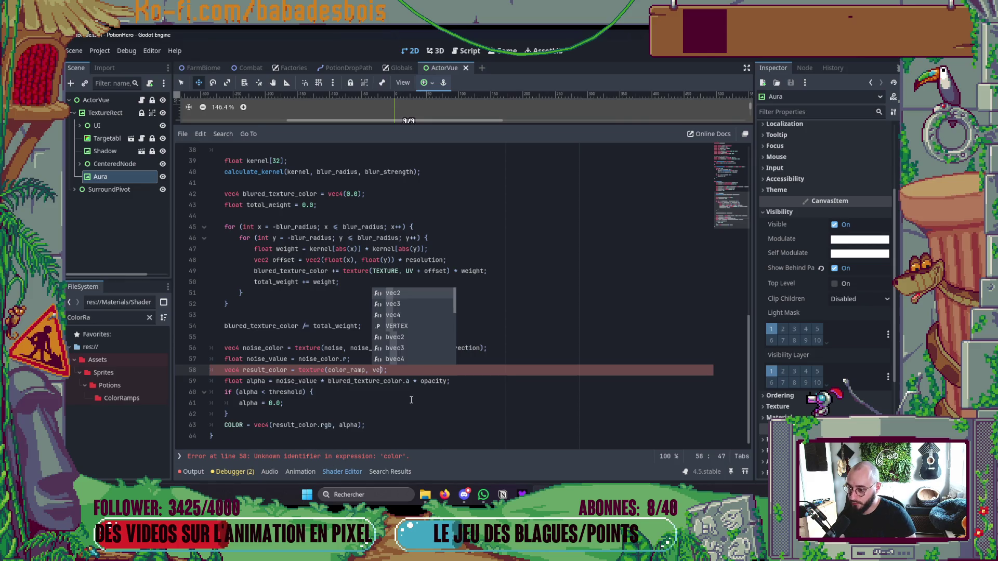
{"action": "key", "text": "BackSpace"}
{"action": "key", "text": "BackSpace"}
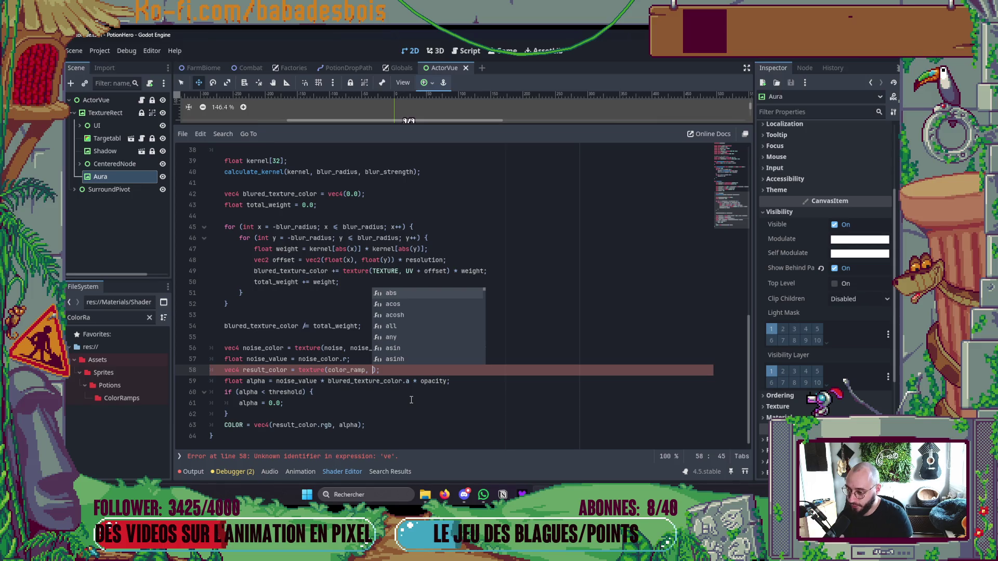
{"action": "type", "text": "vec2(n"}
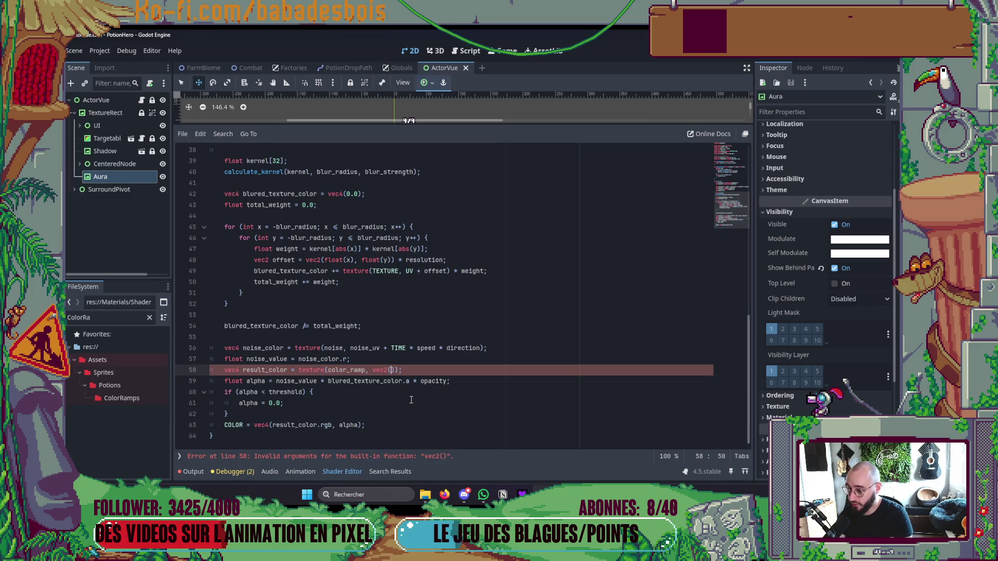
{"action": "type", "text": "o"}
{"action": "key", "text": "Down"}
{"action": "key", "text": "Down"}
{"action": "key", "text": "Return"}
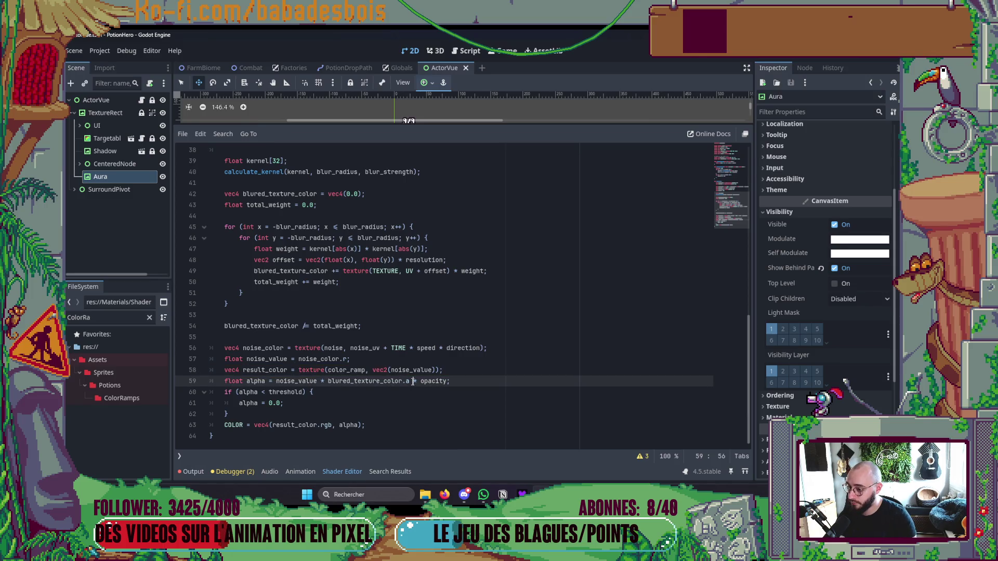
{"action": "key", "text": "Down"}
{"action": "key", "text": "ctrl+F1"}
{"action": "scroll", "coordinate": [443, 289], "scroll_direction": "up", "scroll_amount": 6}
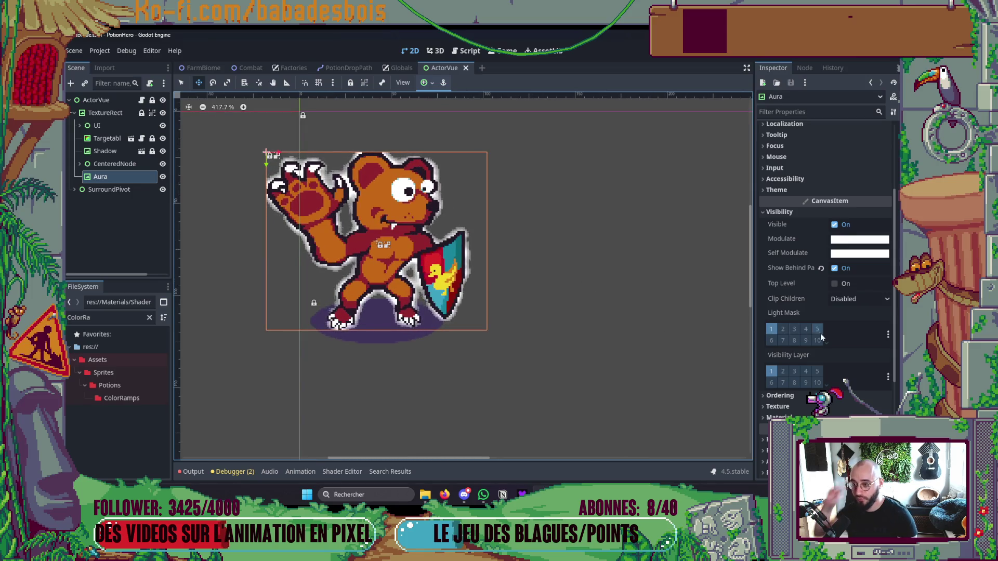
- Expand the Aura material to show the empty Color Ramp parameter and filter FileSystem for 'Ramp'
{"action": "scroll", "coordinate": [821, 335], "scroll_direction": "down", "scroll_amount": 3}
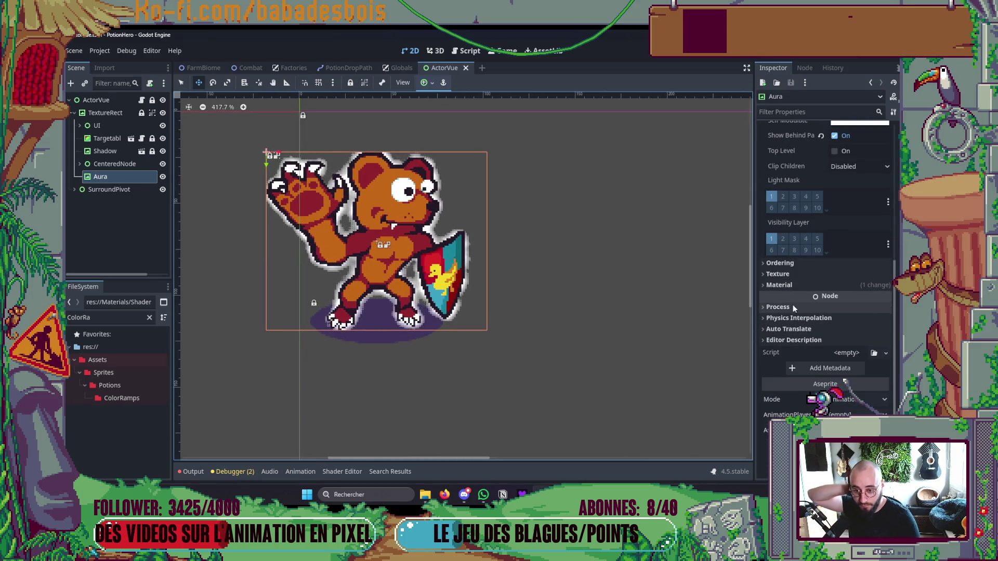
{"action": "left_click", "coordinate": [794, 286]}
{"action": "scroll", "coordinate": [821, 343], "scroll_direction": "down", "scroll_amount": 3}
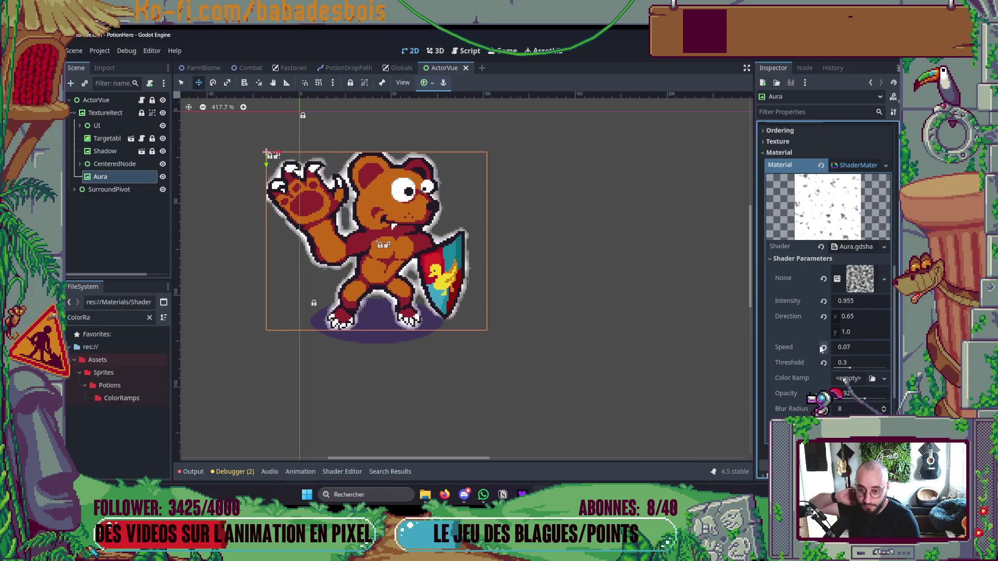
{"action": "scroll", "coordinate": [824, 345], "scroll_direction": "down", "scroll_amount": 5}
{"action": "scroll", "coordinate": [827, 343], "scroll_direction": "up", "scroll_amount": 2}
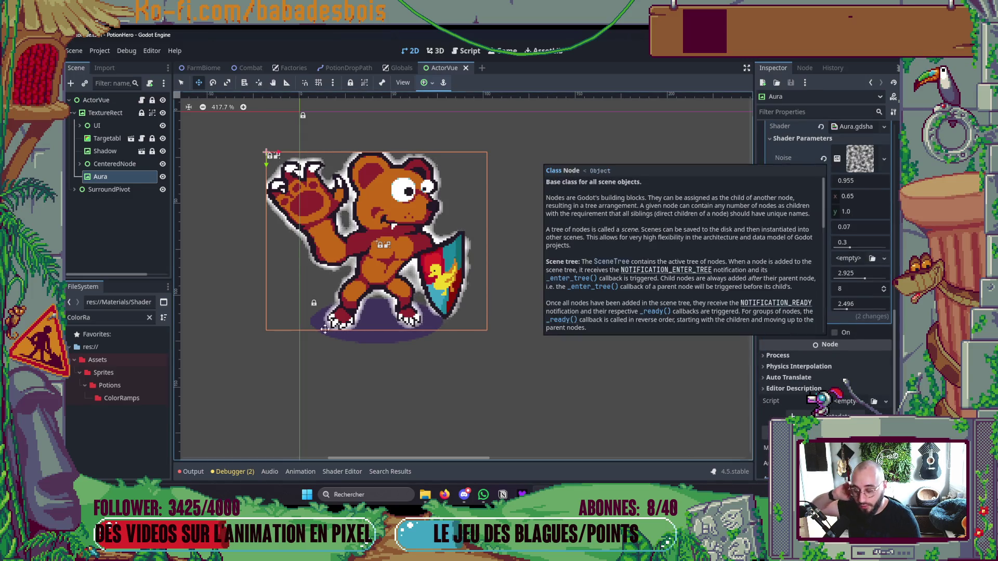
{"action": "double_click", "coordinate": [83, 318]}
{"action": "type", "text": "R"}
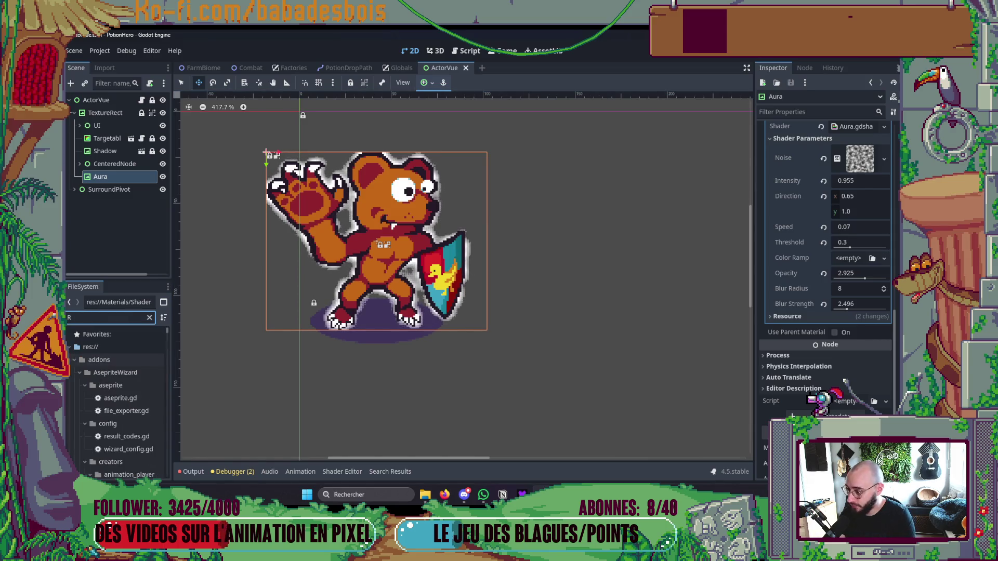
{"action": "type", "text": "a"}
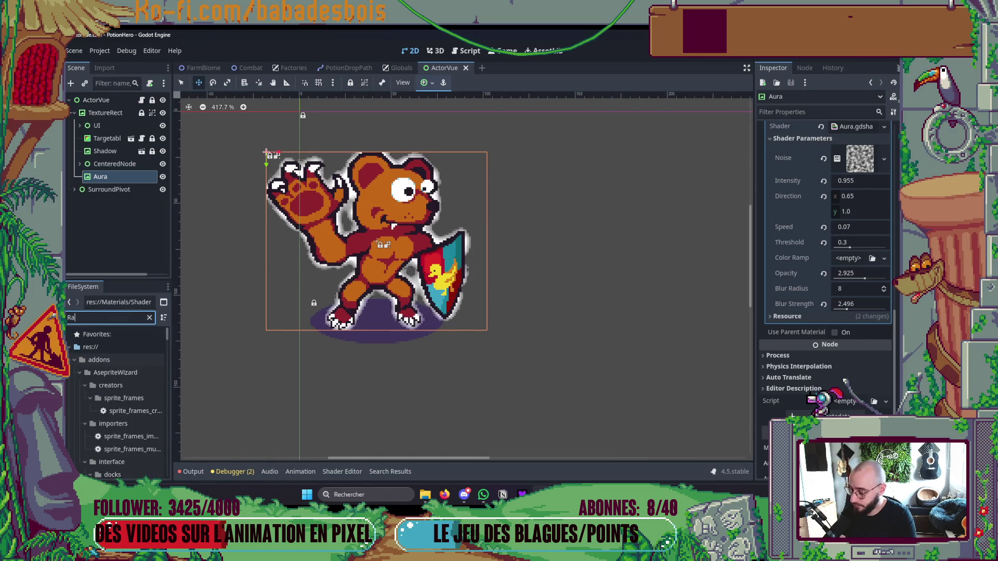
{"action": "type", "text": "mp"}
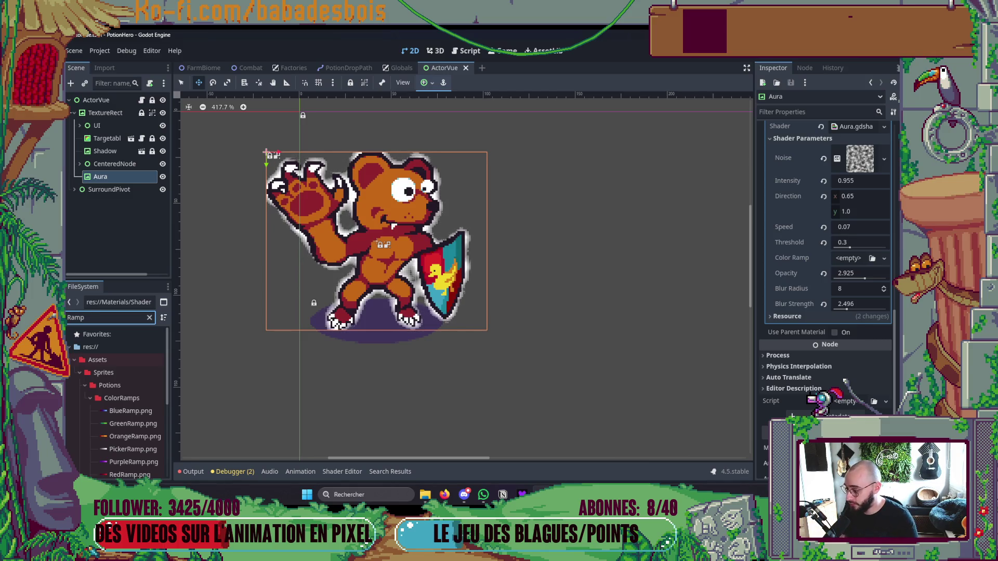
- Assign YellowRamp.png to the Aura's Color Ramp, then switch to Neovim and back
{"action": "scroll", "coordinate": [134, 427], "scroll_direction": "down", "scroll_amount": 2}
{"action": "mouse_move", "coordinate": [133, 431]}
{"action": "left_mouse_down"}
{"action": "mouse_move", "coordinate": [307, 445]}
{"action": "mouse_move", "coordinate": [865, 378]}
{"action": "mouse_move", "coordinate": [878, 301]}
{"action": "mouse_move", "coordinate": [852, 258]}
{"action": "left_mouse_up"}
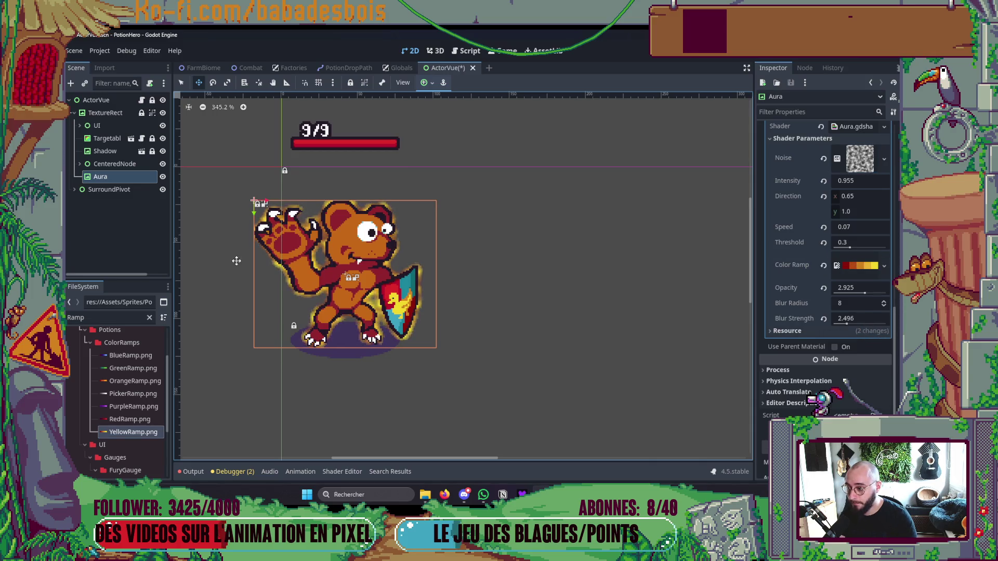
{"action": "scroll", "coordinate": [294, 229], "scroll_direction": "up", "scroll_amount": 5}
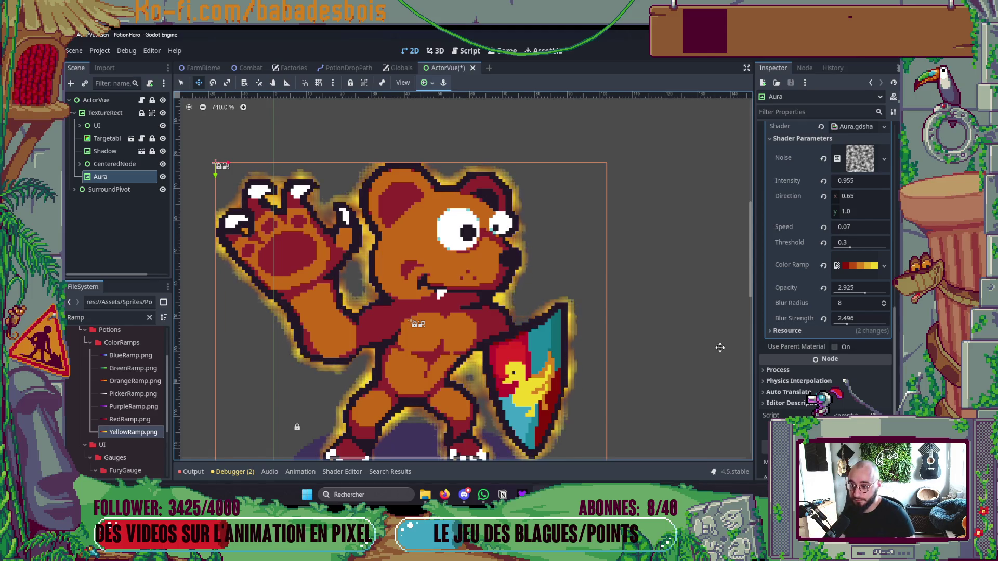
{"action": "key", "text": "alt+Tab"}
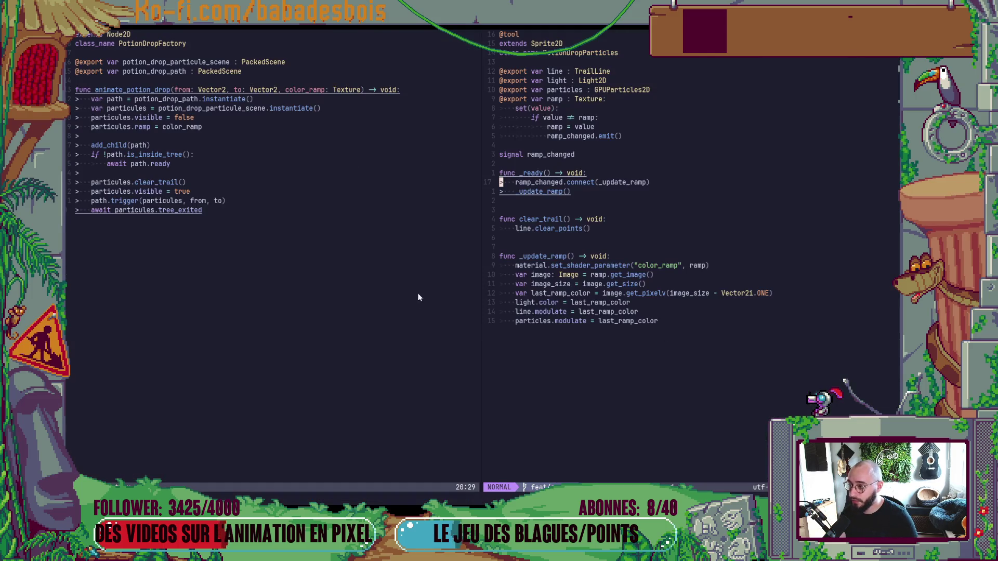
{"action": "key", "text": "alt+Tab"}
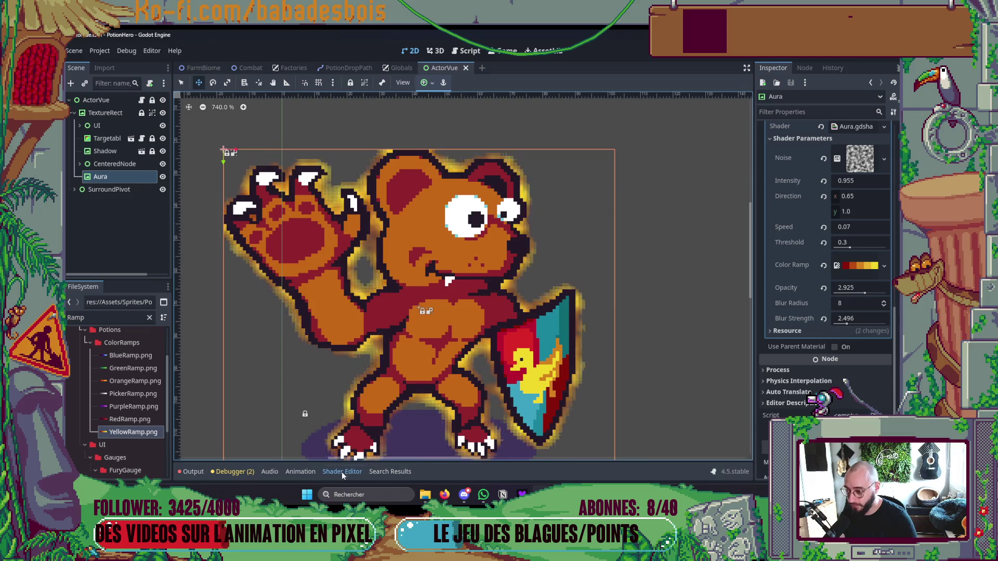
- Add the filter_nearest hint to the color_ramp uniform on line 8 and save
{"action": "left_click", "coordinate": [342, 472]}
{"action": "scroll", "coordinate": [382, 315], "scroll_direction": "up", "scroll_amount": 12}
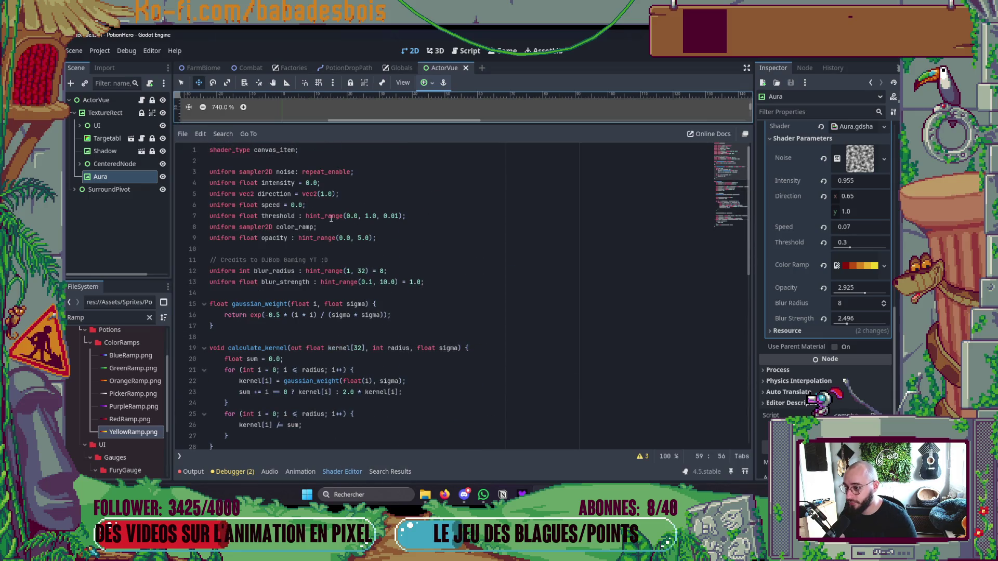
{"action": "left_click", "coordinate": [311, 227]}
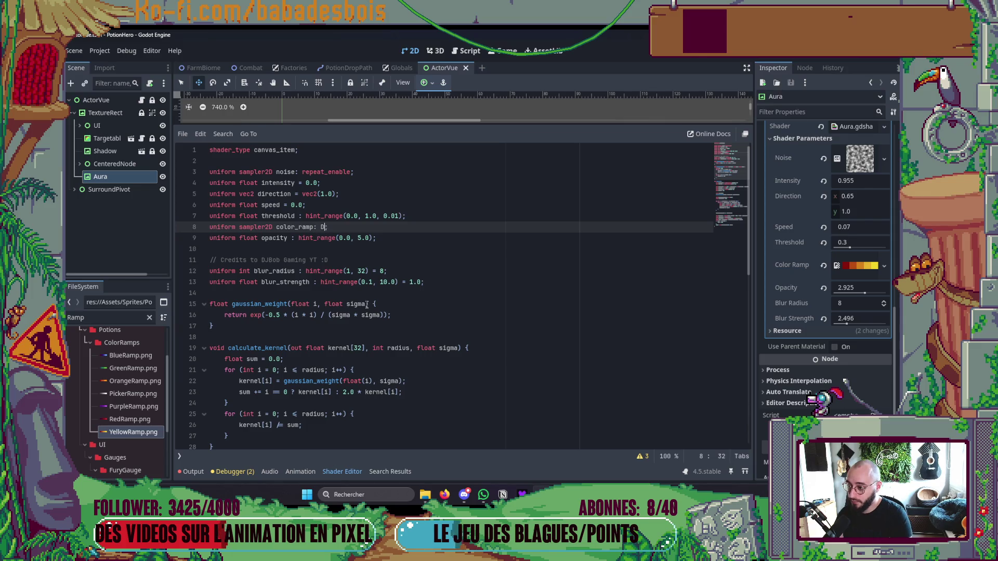
{"action": "type", "text": "i"}
{"action": "key", "text": "Down"}
{"action": "key", "text": "Down"}
{"action": "key", "text": "Down"}
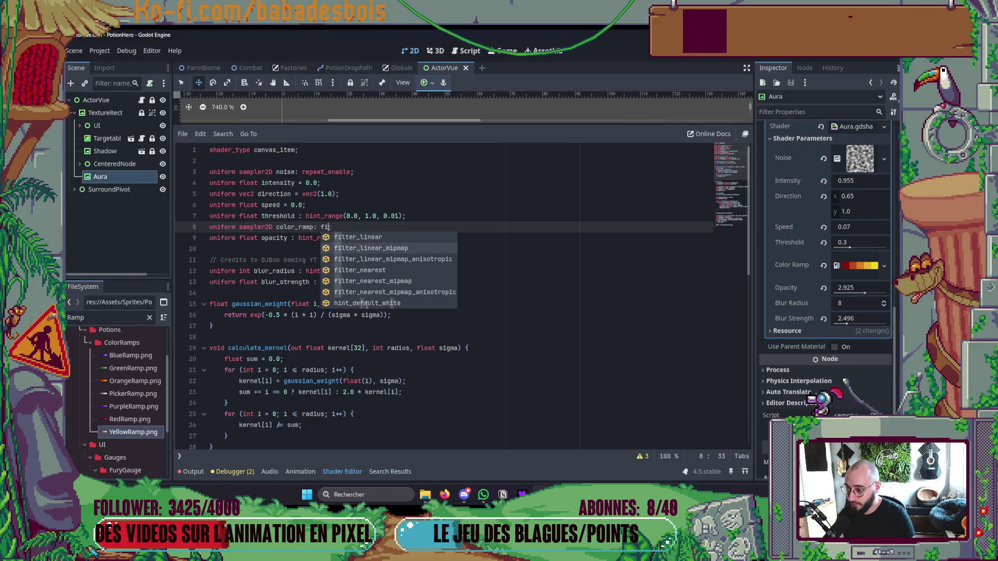
{"action": "key", "text": "Return"}
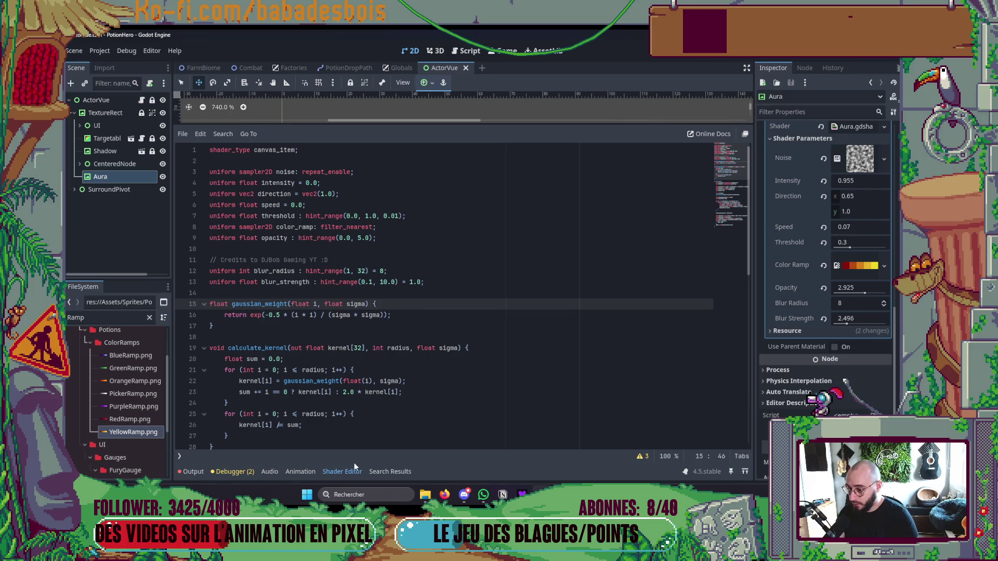
{"action": "key", "text": "ctrl+s"}
- Close the Shader Editor and filter the FileSystem dock for 'Flame'
{"action": "left_click", "coordinate": [351, 471]}
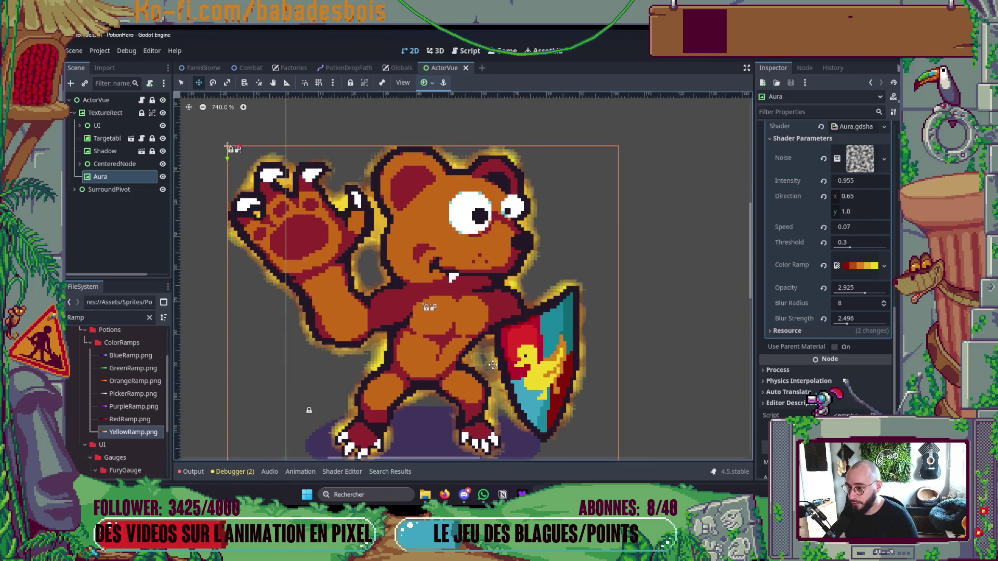
{"action": "scroll", "coordinate": [557, 320], "scroll_direction": "down", "scroll_amount": 1}
{"action": "scroll", "coordinate": [556, 320], "scroll_direction": "down", "scroll_amount": 1}
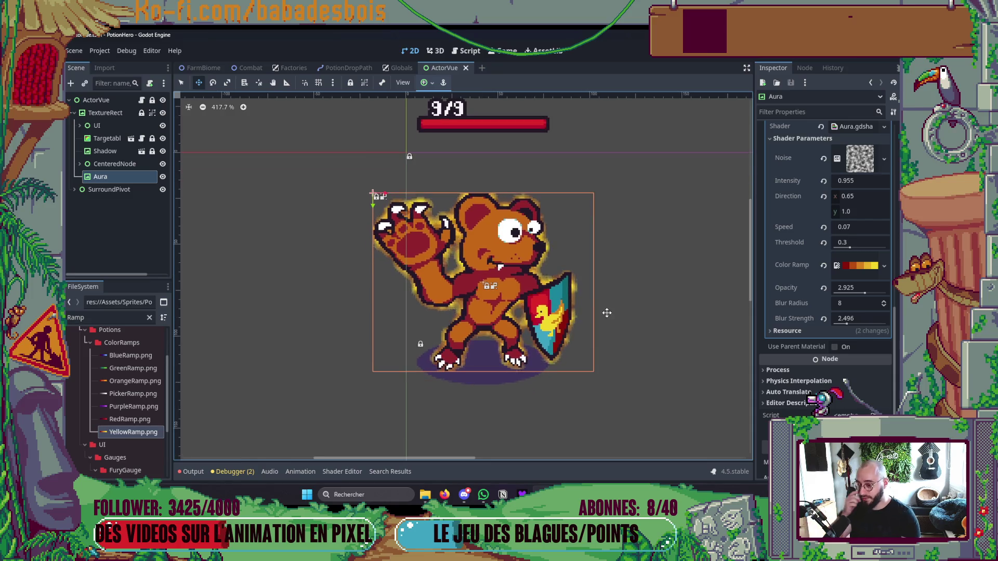
{"action": "scroll", "coordinate": [575, 256], "scroll_direction": "up", "scroll_amount": 3}
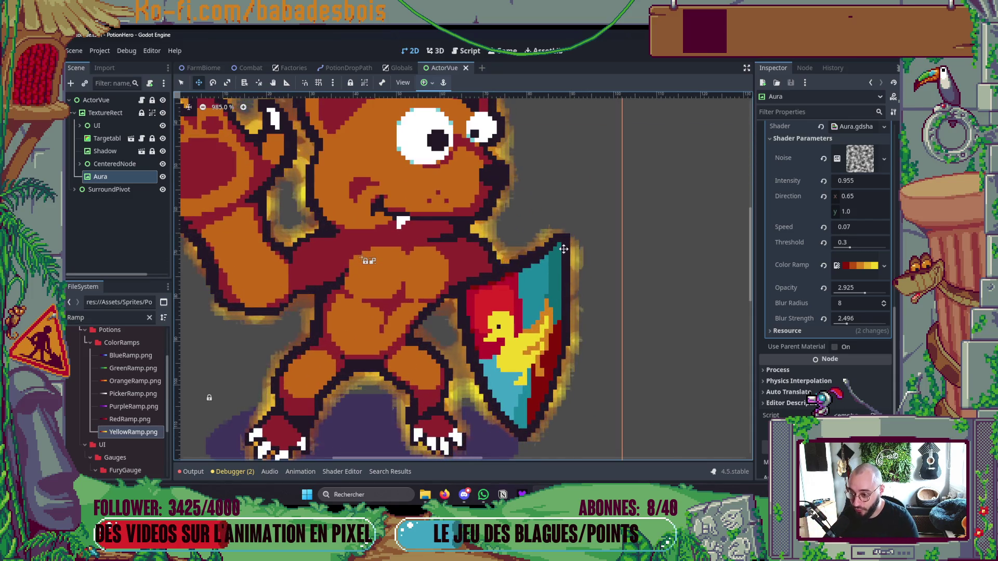
{"action": "scroll", "coordinate": [560, 249], "scroll_direction": "down", "scroll_amount": 5}
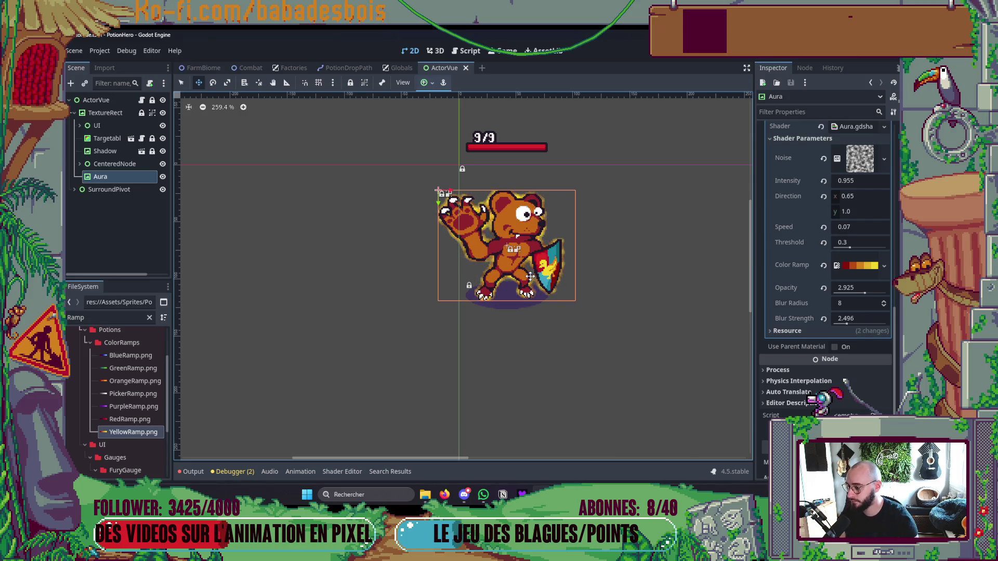
{"action": "scroll", "coordinate": [128, 364], "scroll_direction": "down", "scroll_amount": 5}
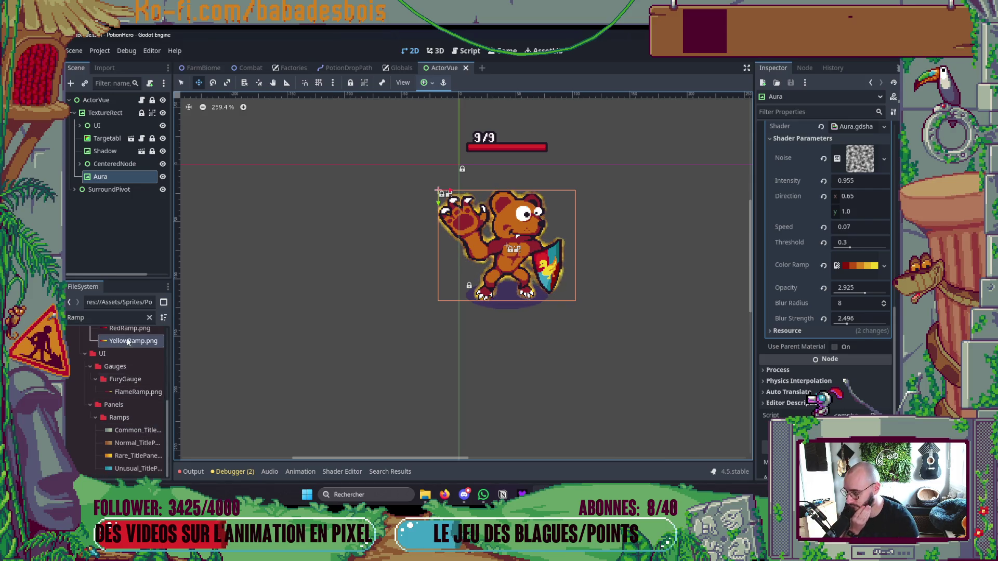
{"action": "double_click", "coordinate": [111, 321]}
{"action": "type", "text": "Flame"}
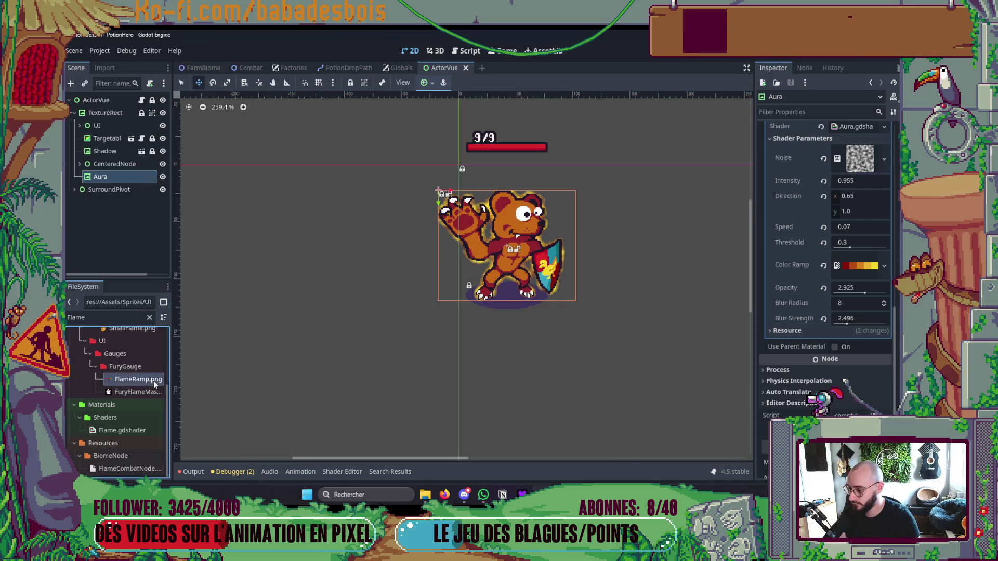
- Drop FlameRamp.png onto the Aura's Color Ramp and save the ActorVue scene
{"action": "mouse_move", "coordinate": [154, 381]}
{"action": "left_mouse_down"}
{"action": "mouse_move", "coordinate": [598, 270]}
{"action": "mouse_move", "coordinate": [857, 270]}
{"action": "left_mouse_up"}
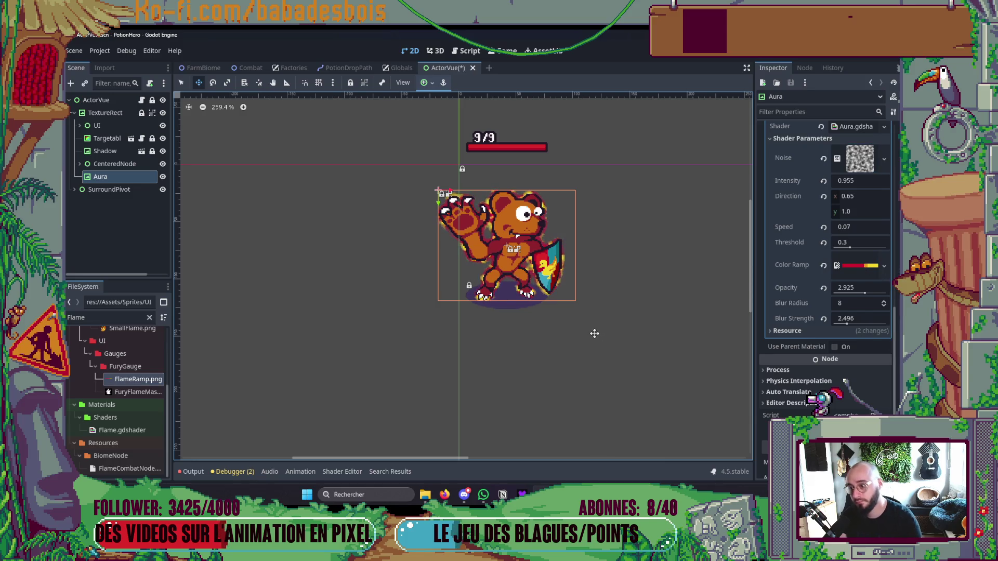
{"action": "scroll", "coordinate": [594, 333], "scroll_direction": "up", "scroll_amount": 2}
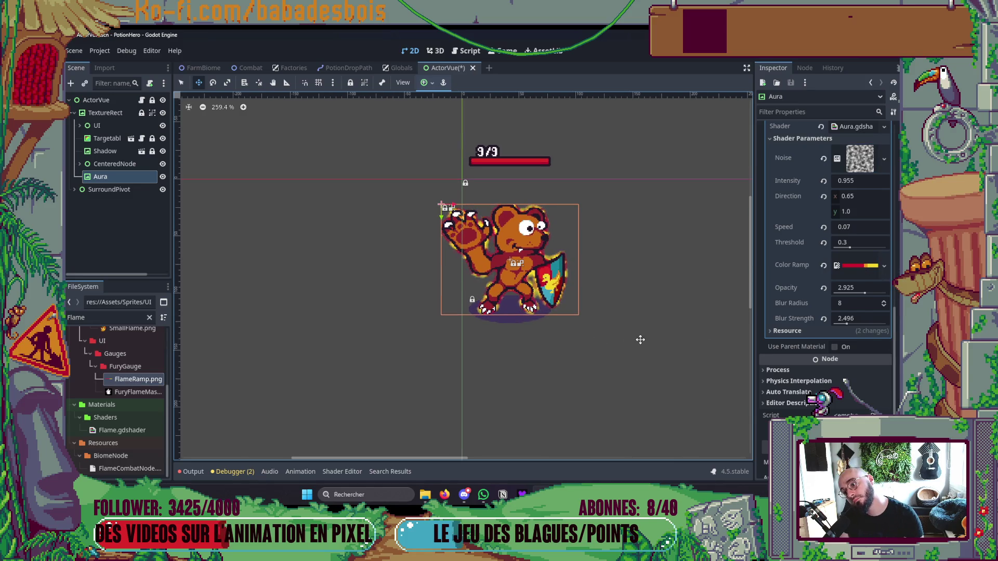
{"action": "scroll", "coordinate": [640, 339], "scroll_direction": "up", "scroll_amount": 3}
{"action": "scroll", "coordinate": [146, 371], "scroll_direction": "up", "scroll_amount": 5}
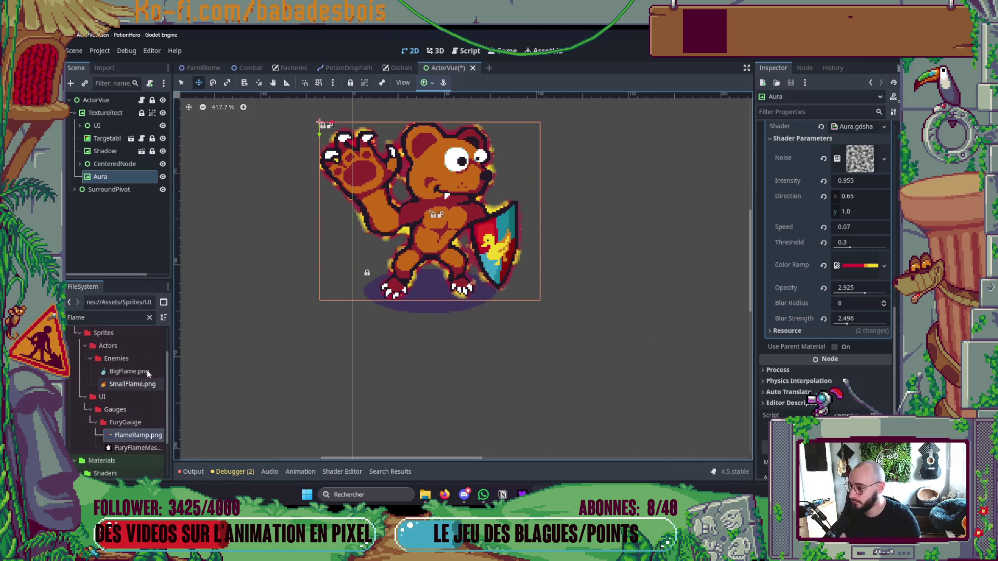
{"action": "scroll", "coordinate": [140, 388], "scroll_direction": "down", "scroll_amount": 3}
{"action": "key", "text": "ctrl+s"}
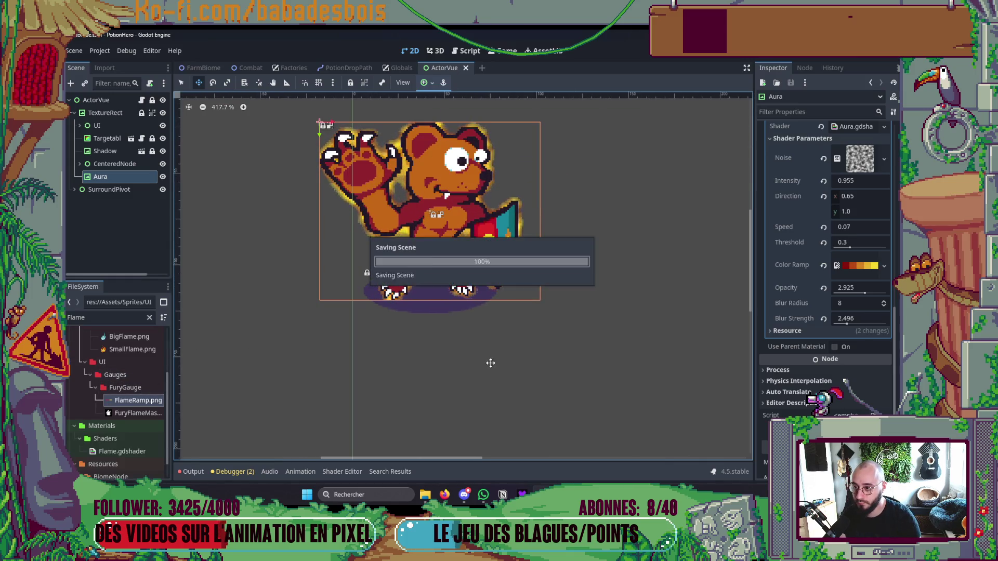
{"action": "scroll", "coordinate": [498, 352], "scroll_direction": "down", "scroll_amount": 2}
{"action": "scroll", "coordinate": [498, 352], "scroll_direction": "down", "scroll_amount": 2}
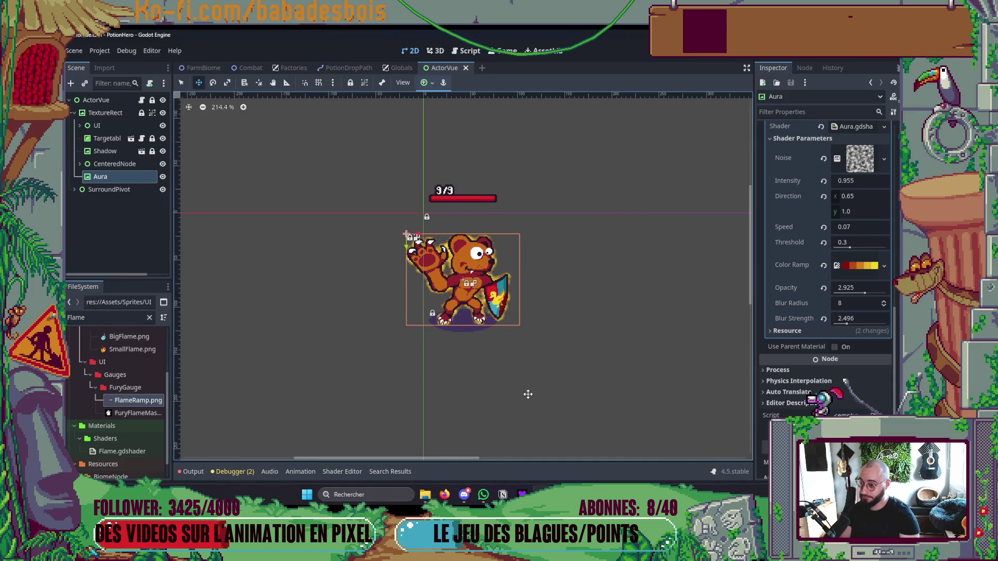
- Run PotionHero, travel to the next farm level to view the flame-coloured aura, then stop the game
{"action": "key", "text": "F5"}
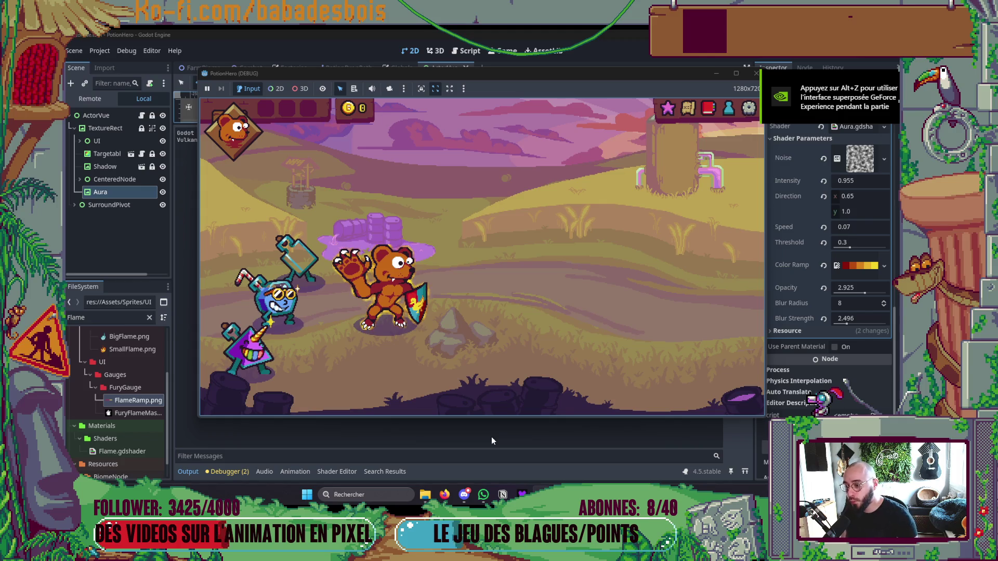
{"action": "left_click", "coordinate": [688, 110]}
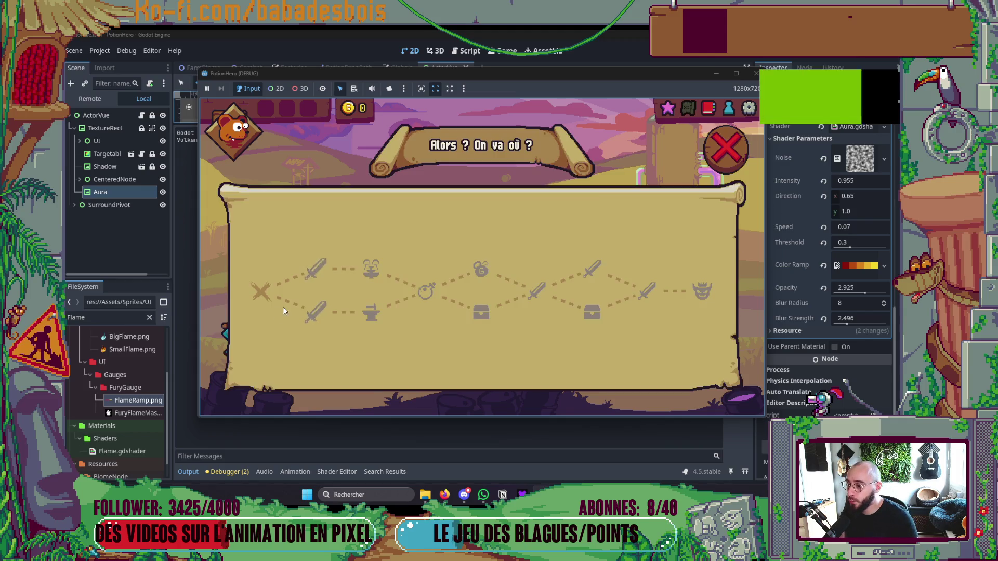
{"action": "left_click", "coordinate": [317, 272]}
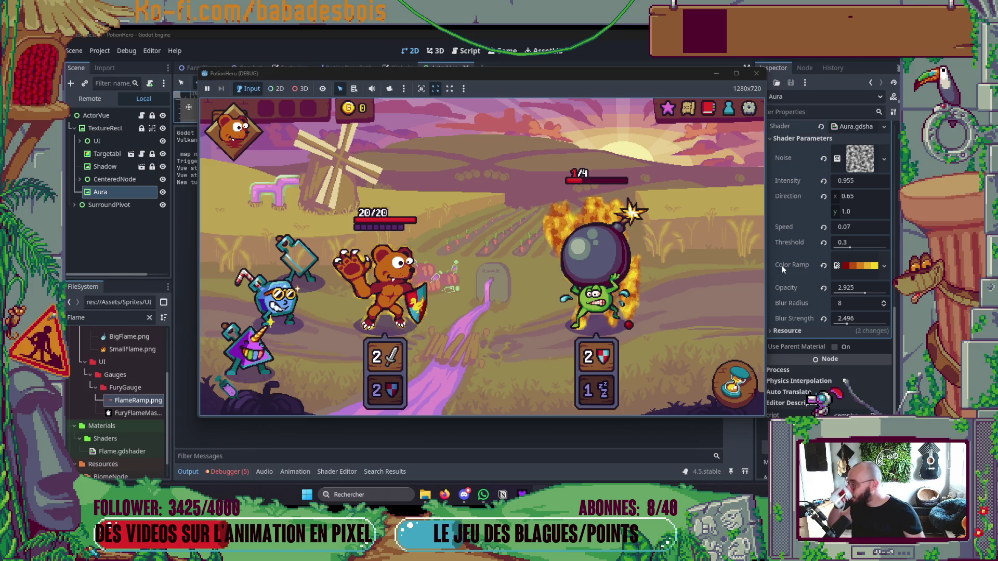
{"action": "left_click", "coordinate": [756, 73]}
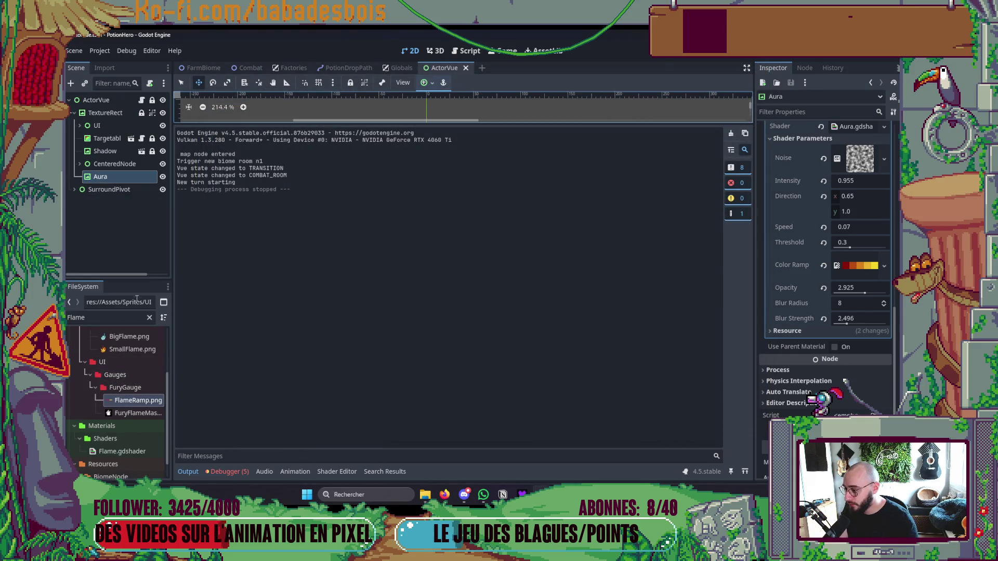
- Set PurpleRamp.png as the aura's Color Ramp, save the scene and relaunch the game
{"action": "left_click", "coordinate": [150, 318]}
{"action": "scroll", "coordinate": [133, 411], "scroll_direction": "down", "scroll_amount": 5}
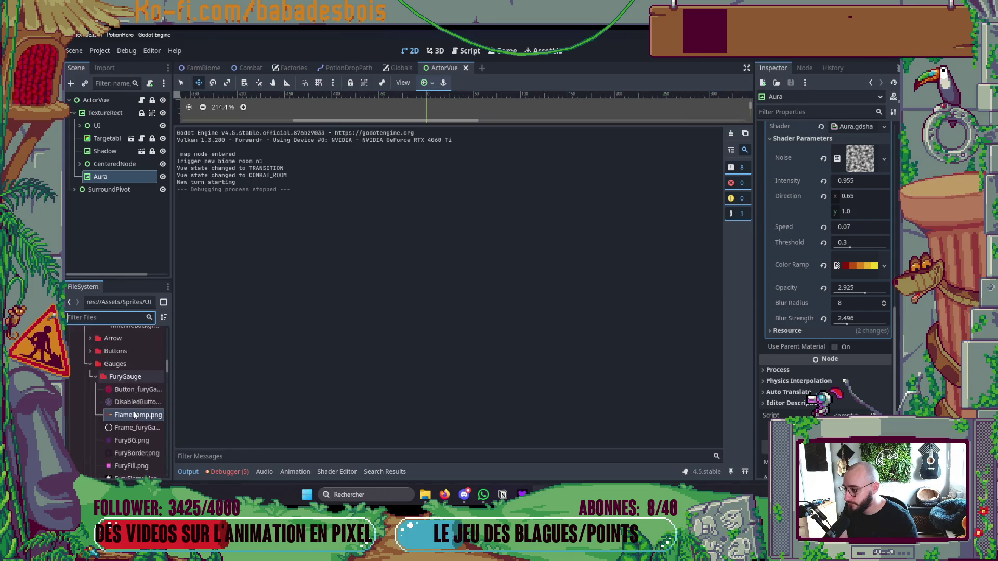
{"action": "scroll", "coordinate": [133, 410], "scroll_direction": "down", "scroll_amount": 10}
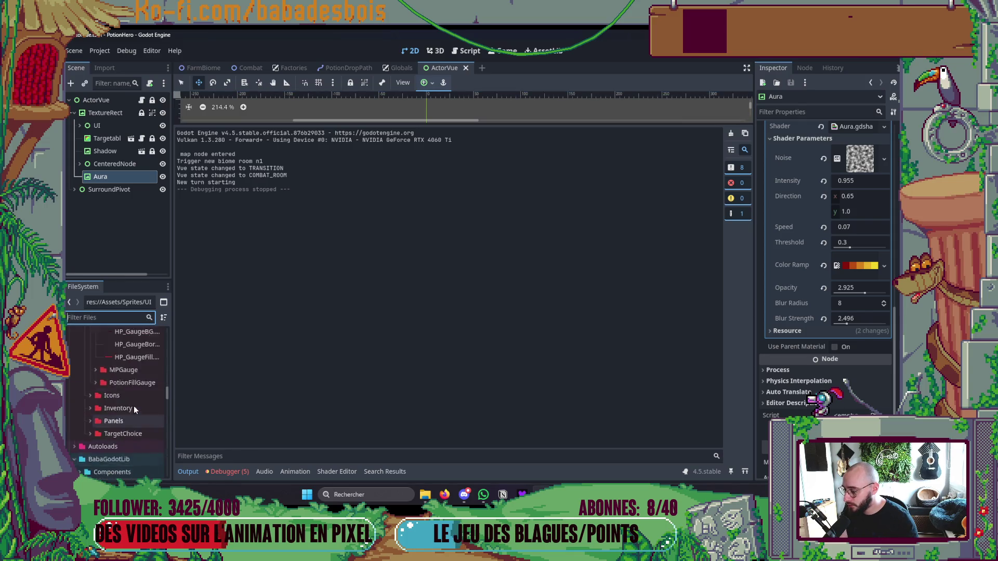
{"action": "scroll", "coordinate": [133, 403], "scroll_direction": "up", "scroll_amount": 10}
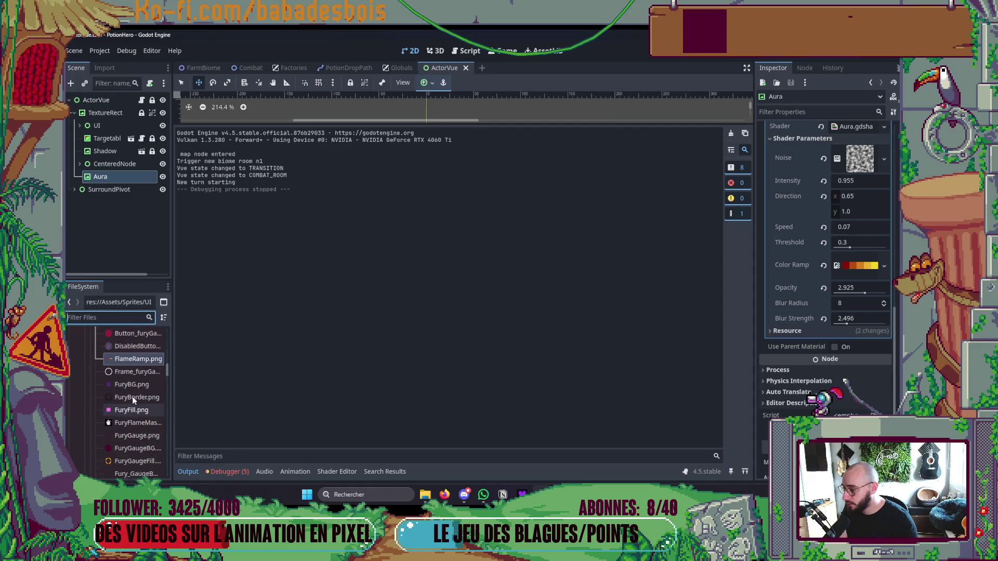
{"action": "scroll", "coordinate": [133, 400], "scroll_direction": "up", "scroll_amount": 5}
{"action": "left_click_drag", "start_coordinate": [125, 358], "coordinate": [420, 360]}
{"action": "left_click_drag", "start_coordinate": [869, 262], "coordinate": [869, 263]}
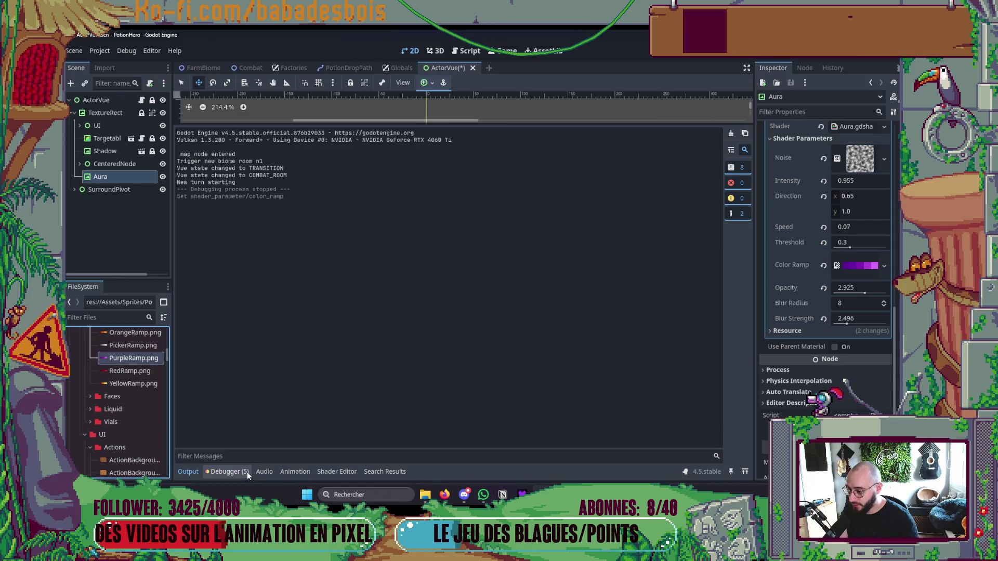
{"action": "key", "text": "F5"}
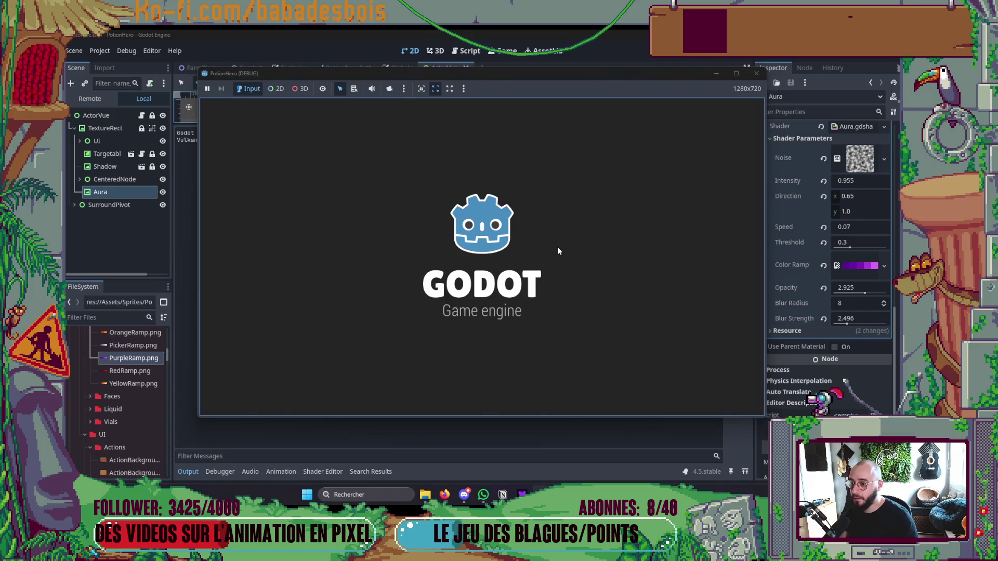
- Travel to the next farm level, watch the purple aura around the bomb enemy, then close the game
{"action": "left_click", "coordinate": [683, 111]}
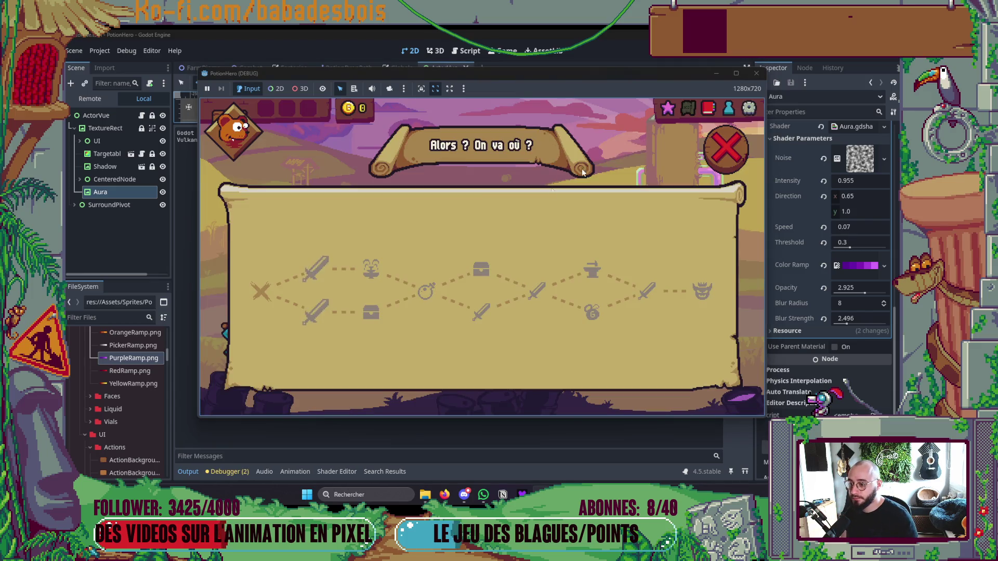
{"action": "left_click", "coordinate": [316, 269]}
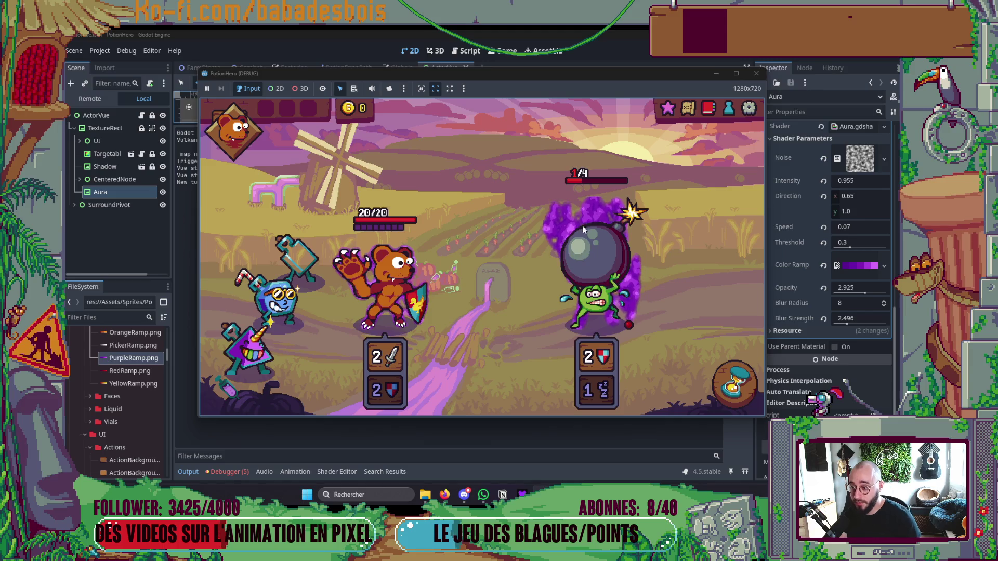
{"action": "left_click", "coordinate": [756, 72]}
{"action": "scroll", "coordinate": [862, 251], "scroll_direction": "up", "scroll_amount": 3}
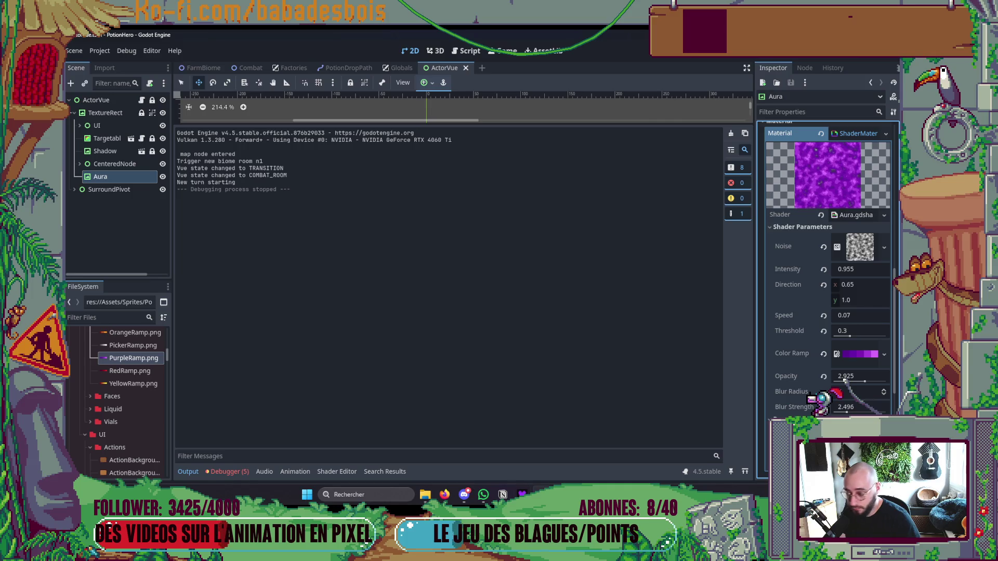
- Collapse the output log, save the ActorVue scene, and switch to the Neovim window
{"action": "left_click", "coordinate": [187, 472]}
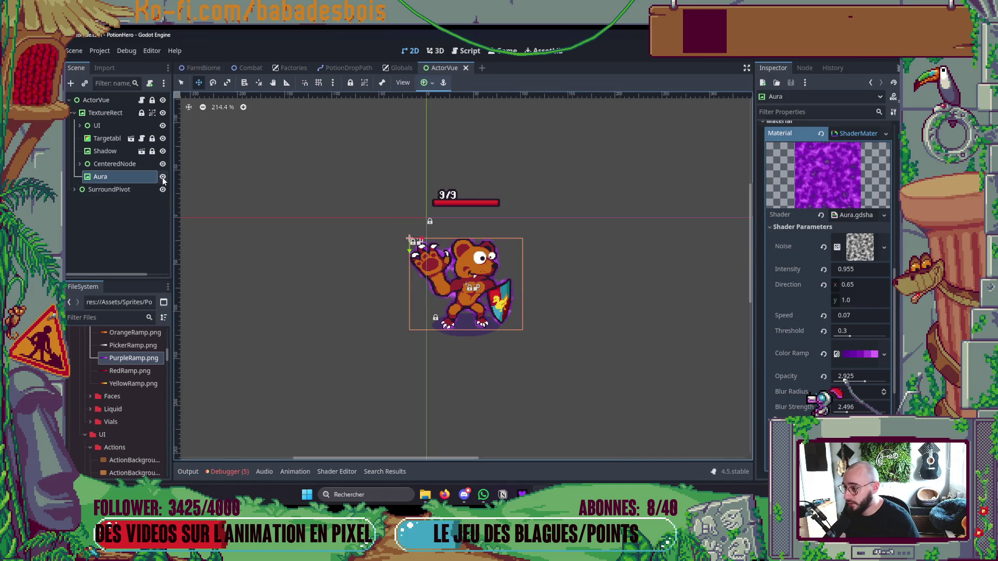
{"action": "key", "text": "ctrl+s"}
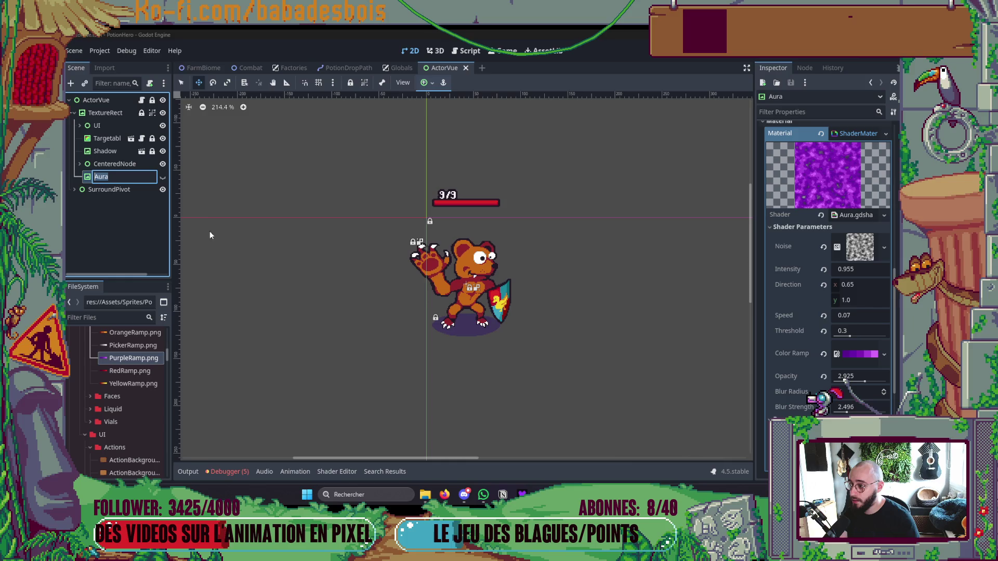
{"action": "key", "text": "ctrl+s"}
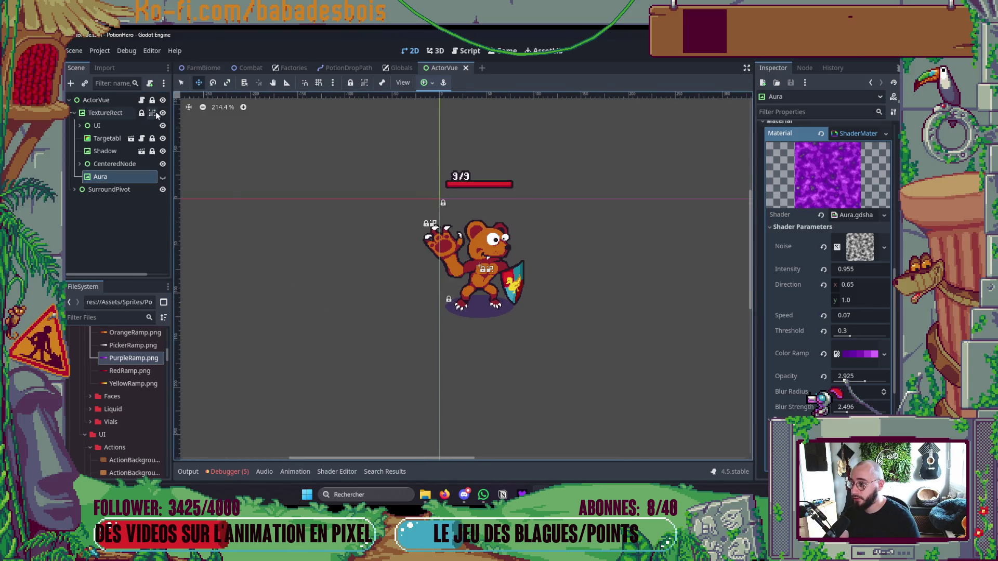
{"action": "key", "text": "alt+Tab"}
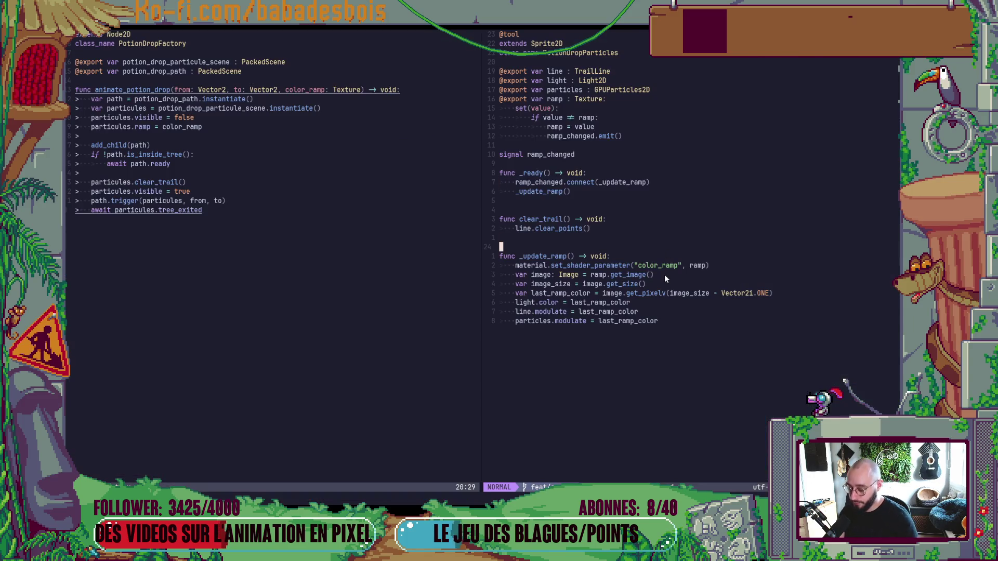
- Open CombatActorVue.gd through Telescope's file finder using 'ActorVu'
{"action": "key", "text": "space"}
{"action": "key", "text": "f"}
{"action": "key", "text": "f"}
{"action": "type", "text": "ActorV"}
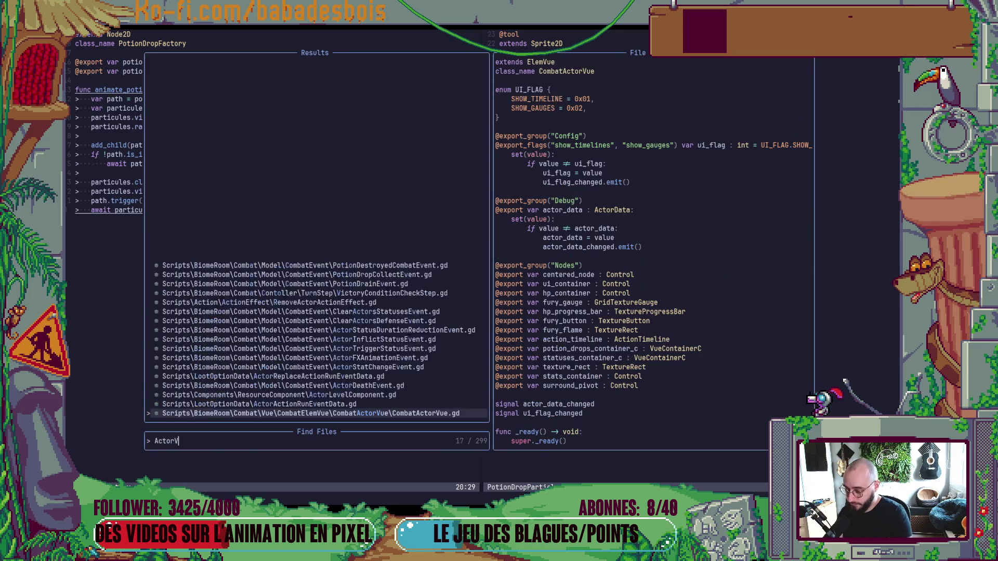
{"action": "type", "text": "ue"}
{"action": "key", "text": "Return"}
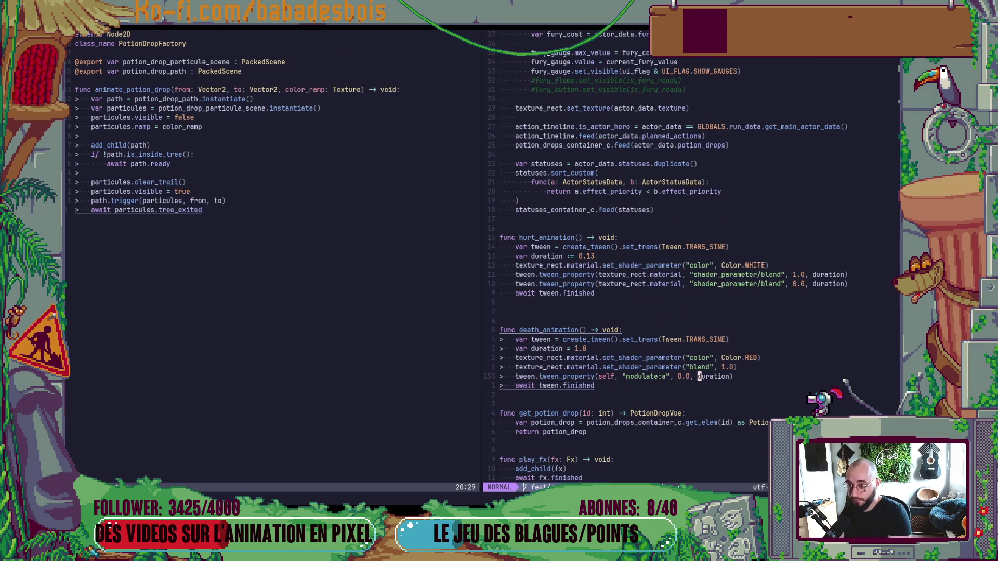
- Delete the two commented-out #fury lines, save the file, and return to Godot
{"action": "key", "text": "k"}
{"action": "key", "text": "k"}
{"action": "key", "text": "k"}
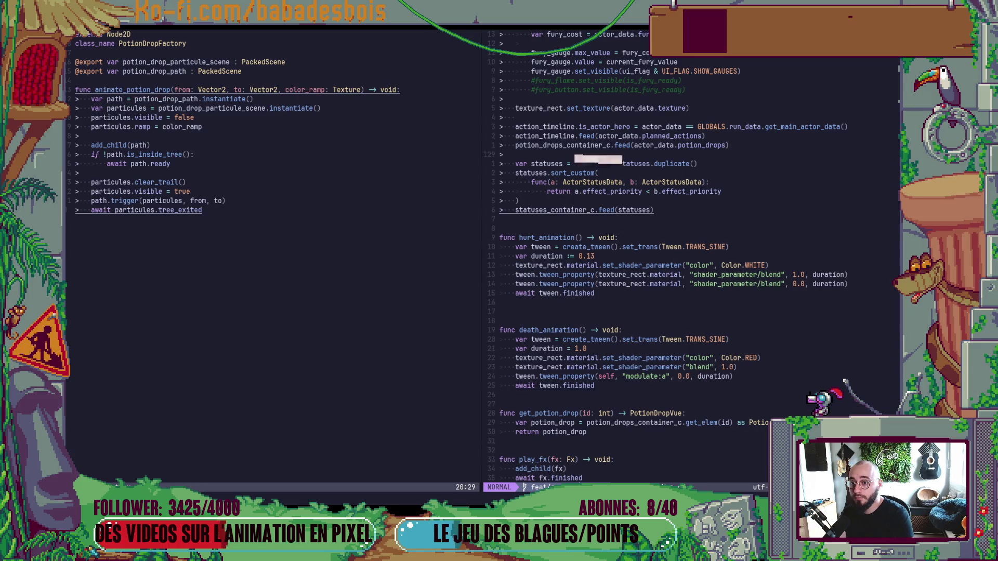
{"action": "key", "text": "shift+v"}
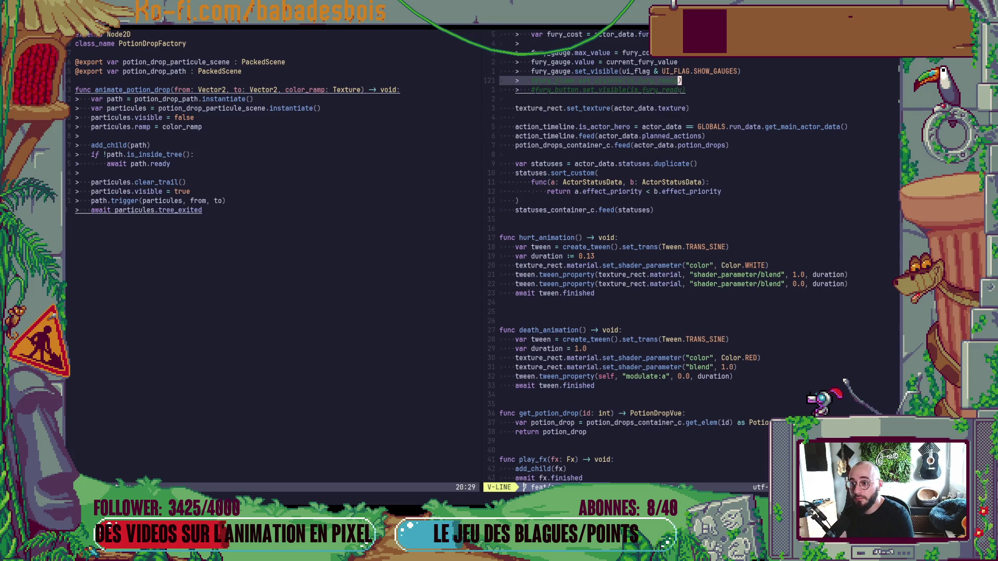
{"action": "key", "text": "j"}
{"action": "key", "text": "d"}
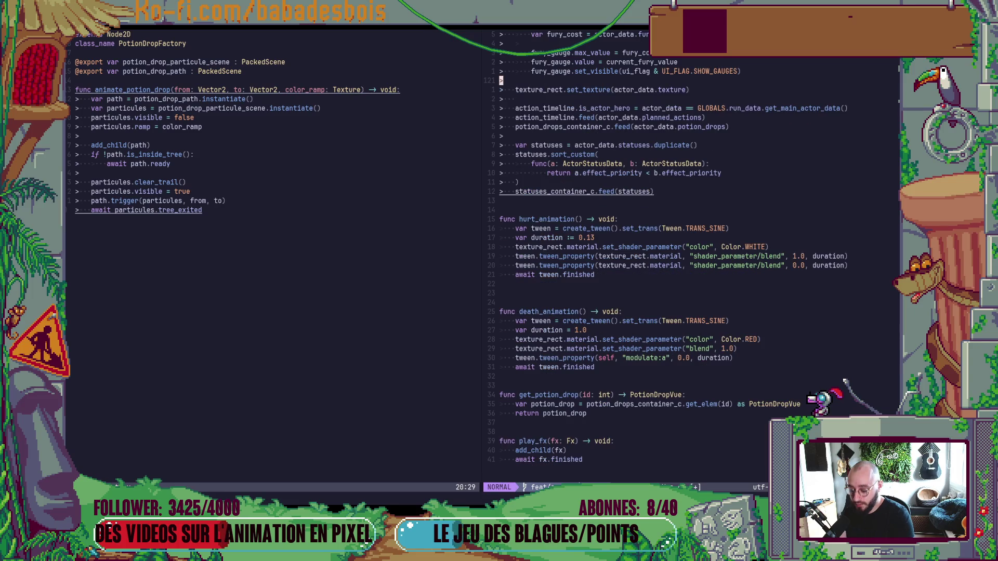
{"action": "key", "text": "Return"}
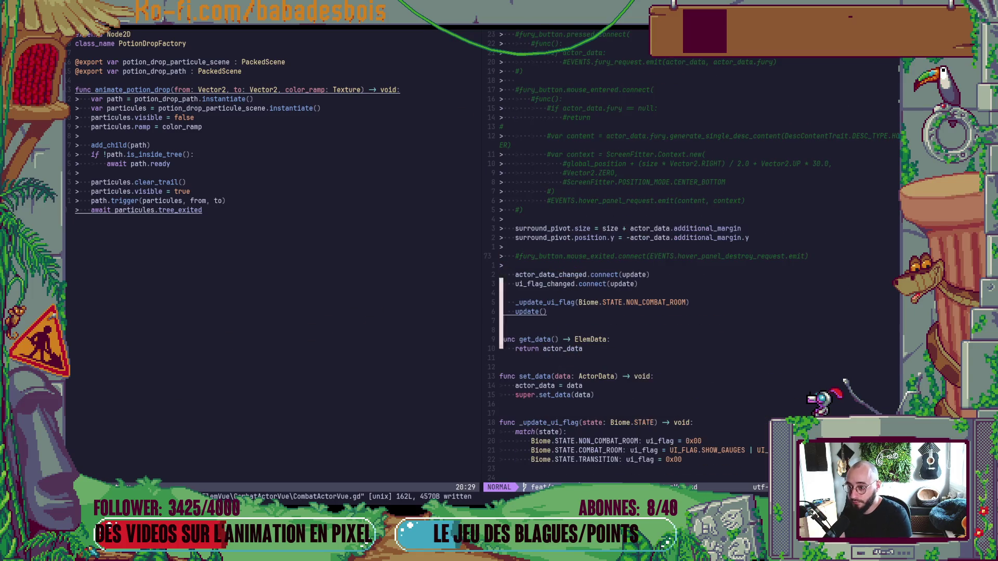
{"action": "key", "text": "ctrl+u"}
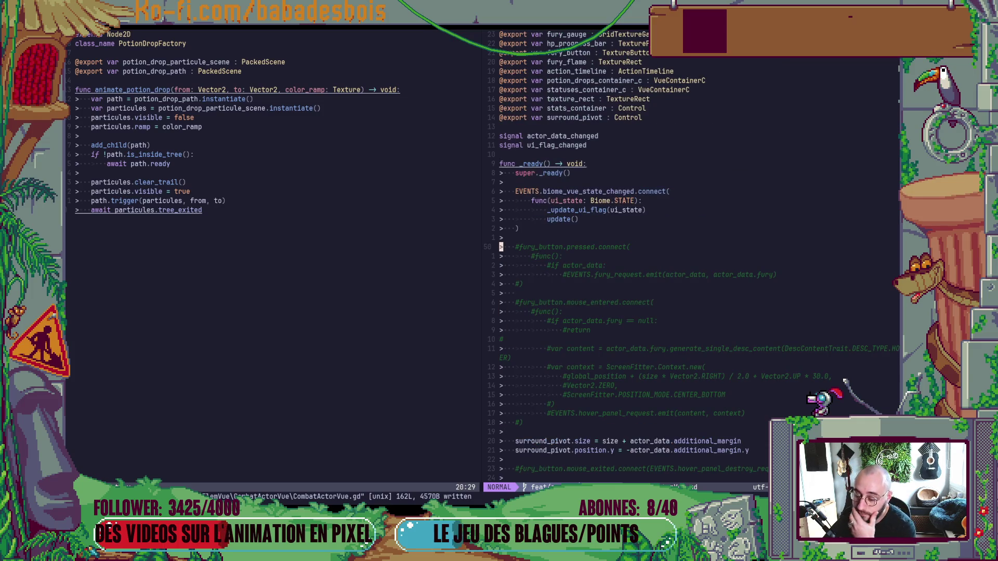
{"action": "key", "text": "alt+Tab"}
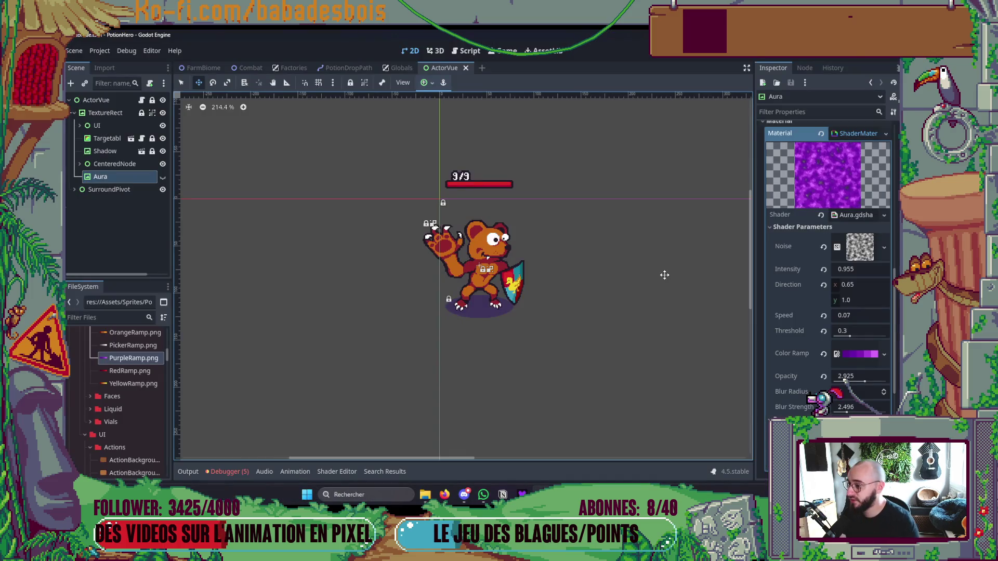
- Change the Aura node's type to TextureButton and save the scene
{"action": "right_click", "coordinate": [113, 177]}
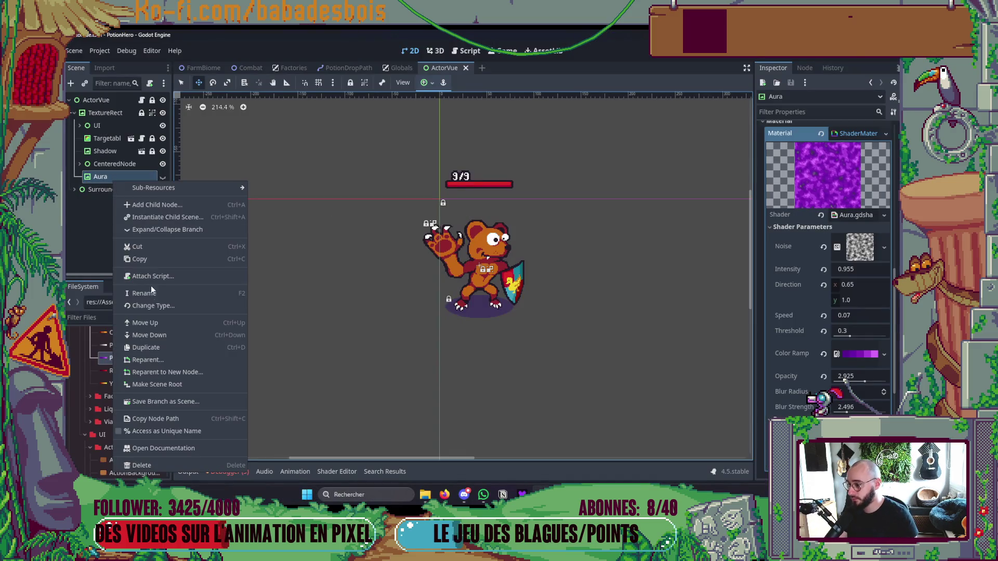
{"action": "left_click", "coordinate": [149, 305]}
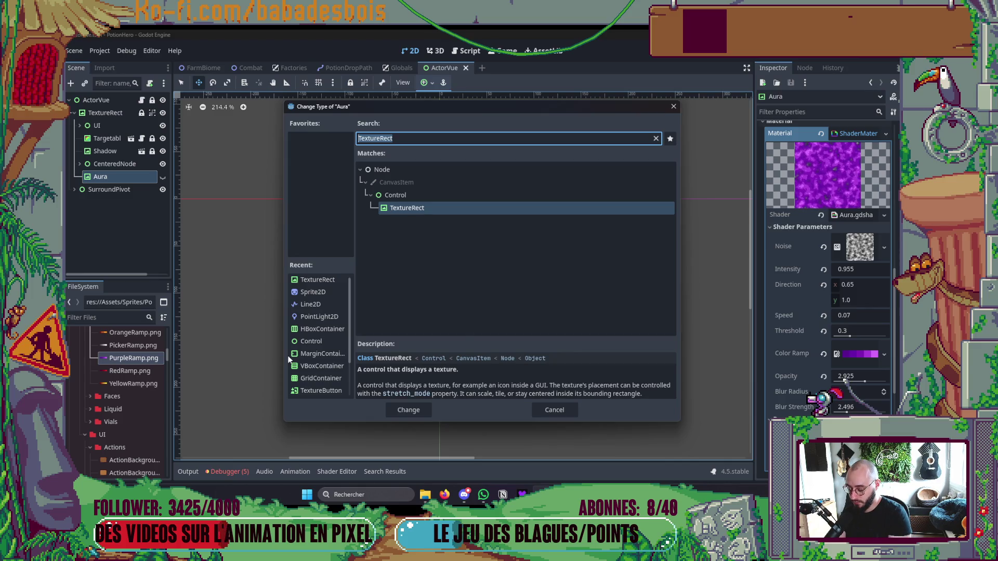
{"action": "type", "text": "Textu"}
{"action": "key", "text": "Up"}
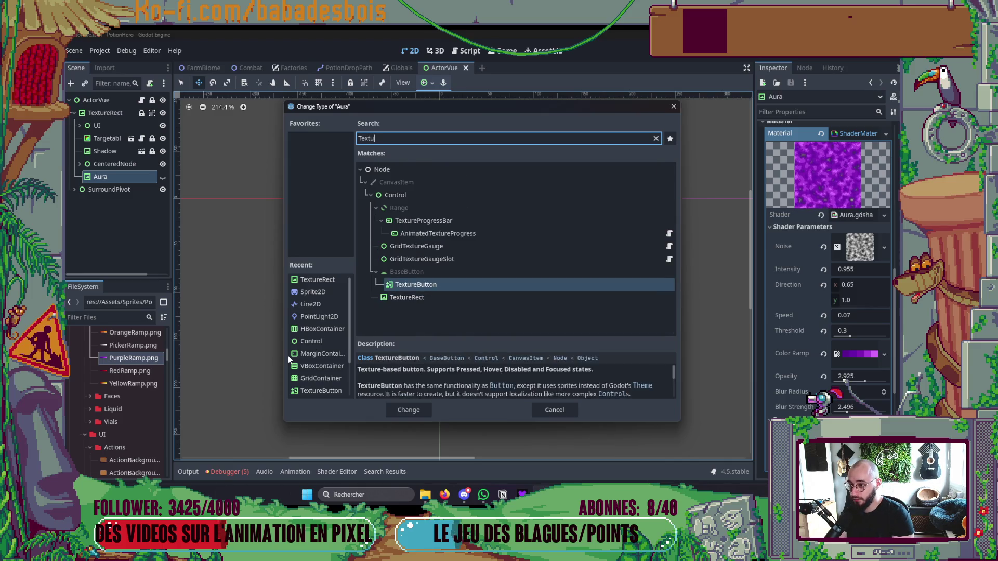
{"action": "key", "text": "Return"}
{"action": "key", "text": "ctrl+s"}
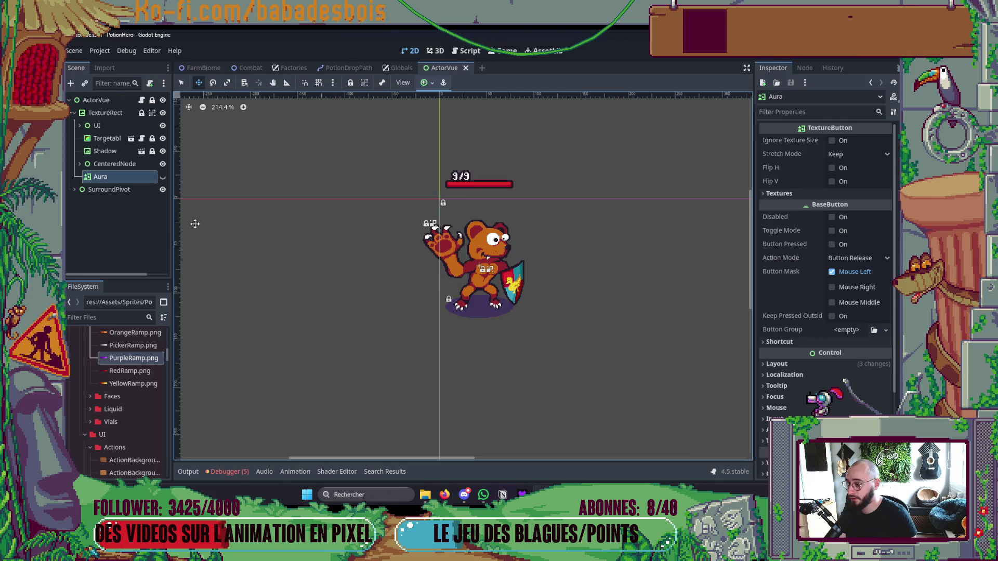
- Make the Aura node visible and expand its Textures properties
{"action": "left_click", "coordinate": [163, 177]}
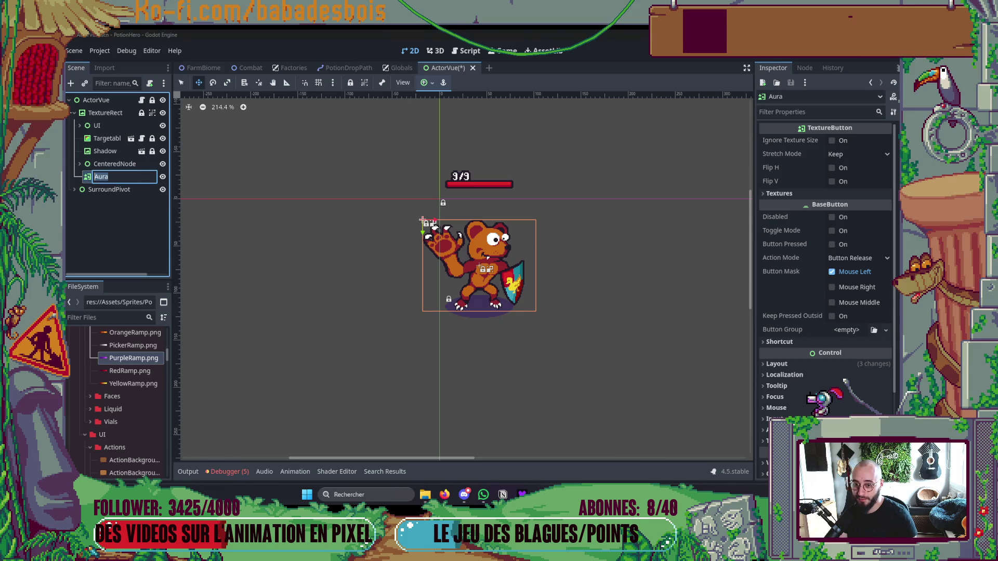
{"action": "scroll", "coordinate": [875, 365], "scroll_direction": "down", "scroll_amount": 5}
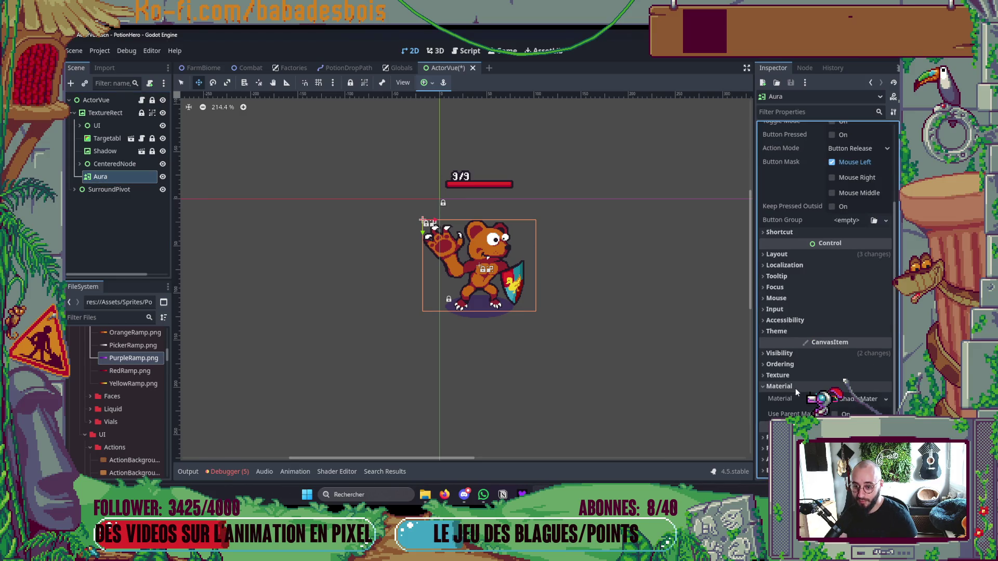
{"action": "scroll", "coordinate": [806, 372], "scroll_direction": "up", "scroll_amount": 5}
{"action": "left_click", "coordinate": [810, 192]}
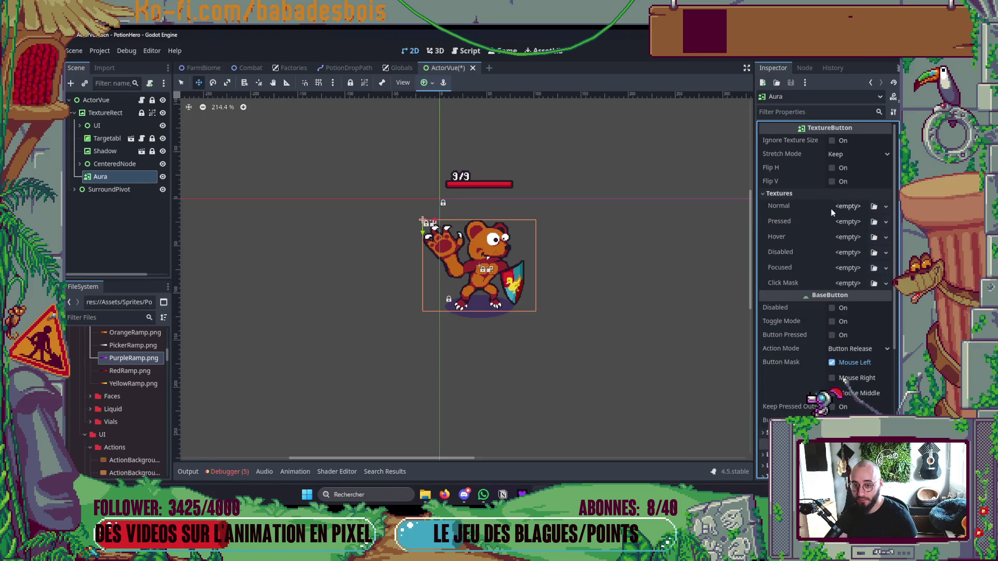
- Find Bear.png in the Heros folder and assign it as Aura's Normal texture
{"action": "left_click", "coordinate": [117, 317]}
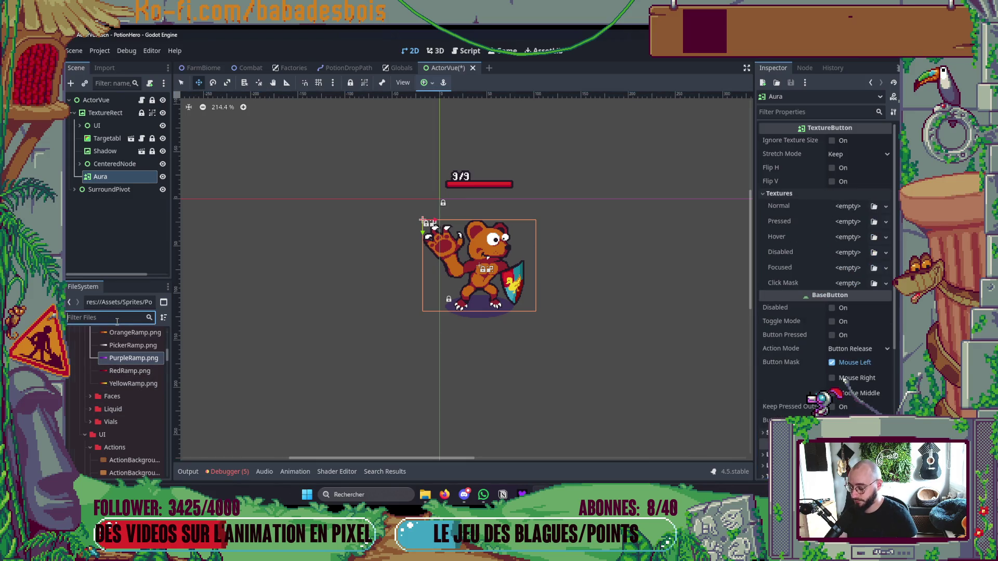
{"action": "type", "text": "Texture"}
{"action": "scroll", "coordinate": [129, 361], "scroll_direction": "up", "scroll_amount": 10}
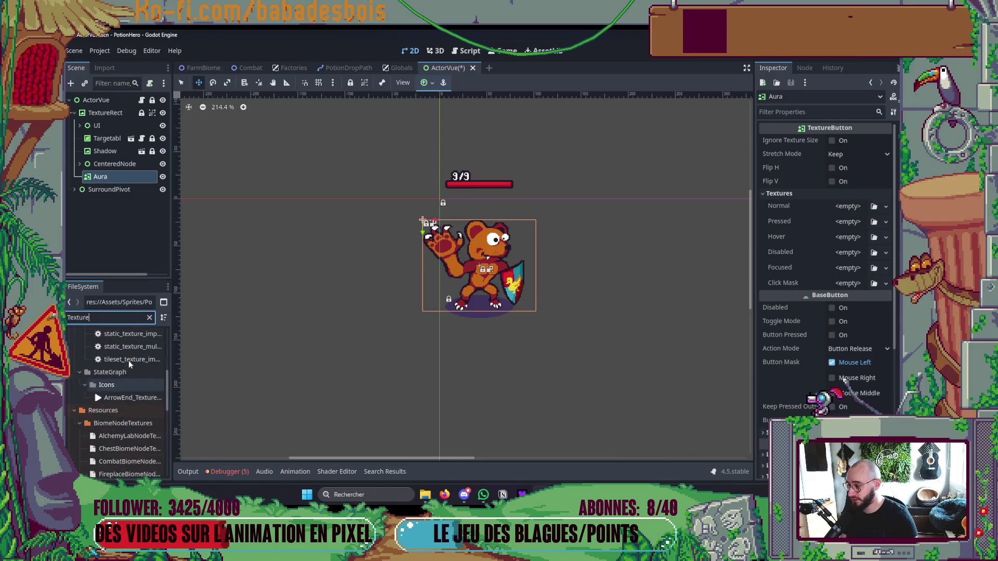
{"action": "key", "text": "ctrl+a"}
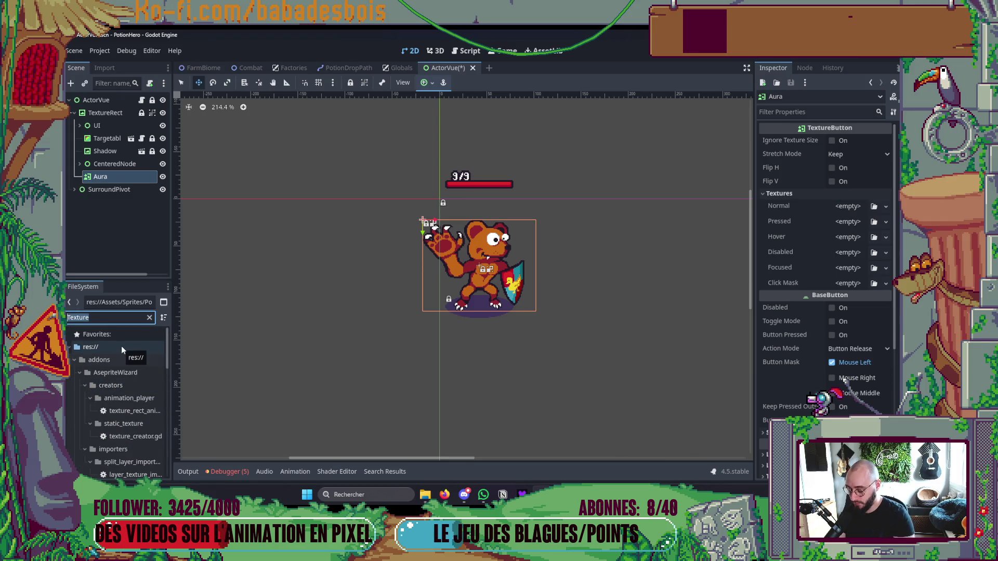
{"action": "type", "text": "Hero"}
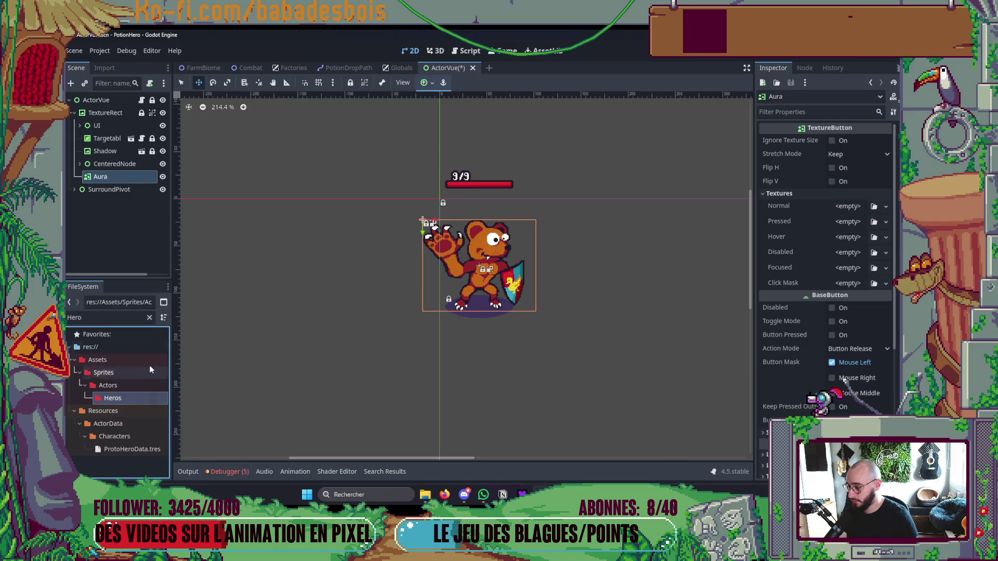
{"action": "left_click", "coordinate": [149, 317]}
{"action": "left_click", "coordinate": [127, 425]}
{"action": "mouse_move", "coordinate": [142, 426]}
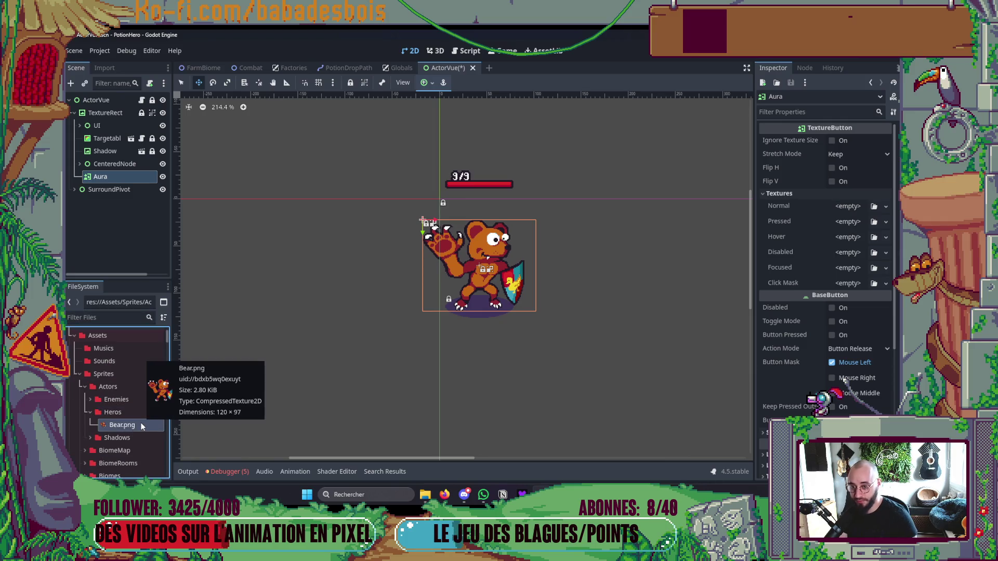
{"action": "left_click_drag", "start_coordinate": [139, 427], "coordinate": [848, 206]}
- Save the scene and inspect the TextureRect node's Mouse settings
{"action": "key", "text": "ctrl+s"}
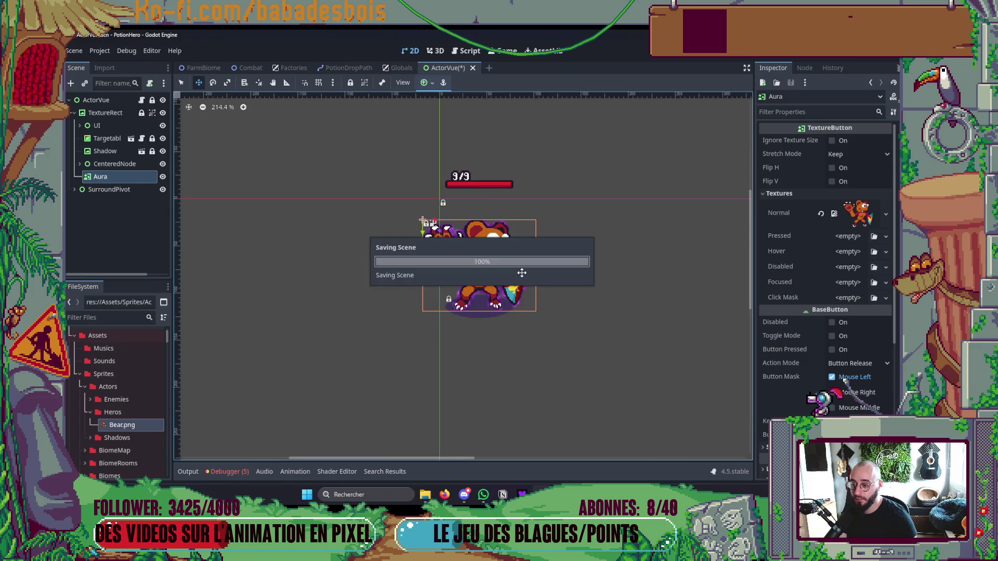
{"action": "scroll", "coordinate": [517, 277], "scroll_direction": "up", "scroll_amount": 5}
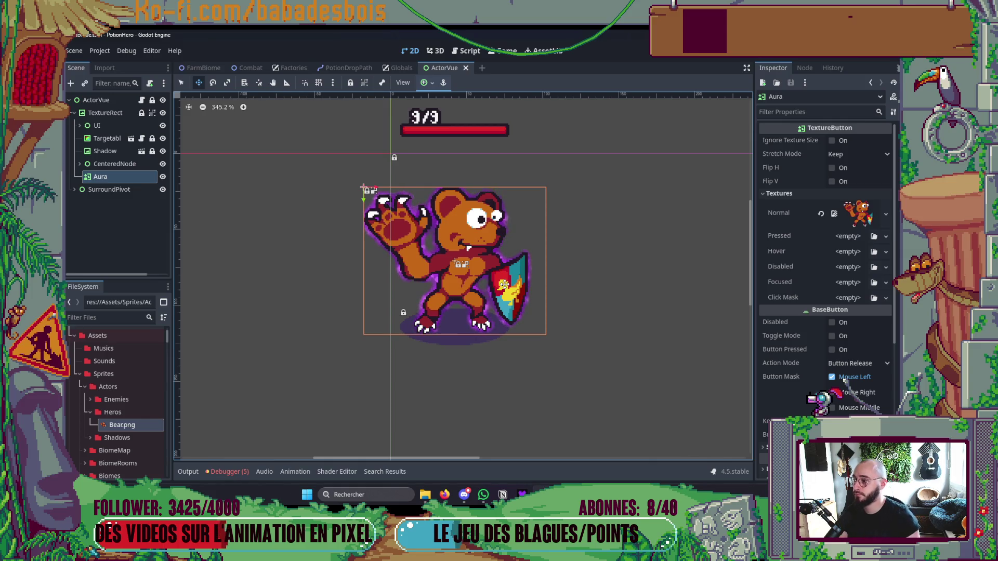
{"action": "left_click", "coordinate": [105, 113]}
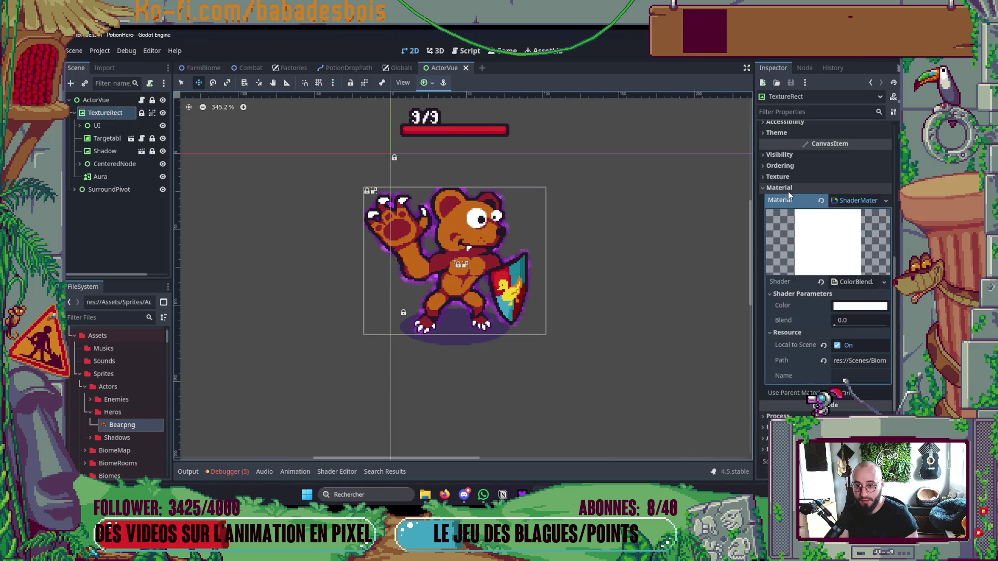
{"action": "left_click", "coordinate": [788, 191]}
{"action": "left_click", "coordinate": [782, 157]}
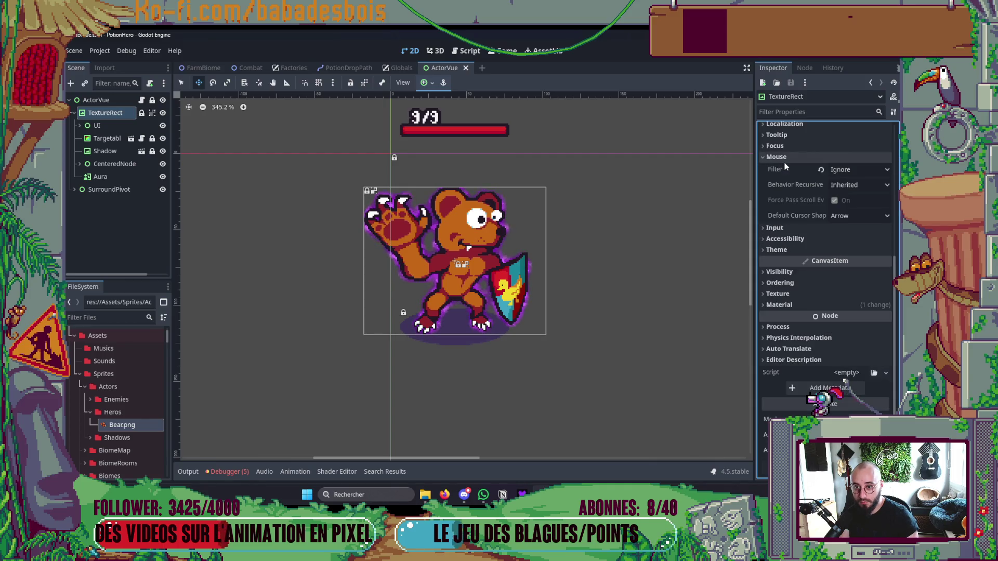
- Hide the Aura node again and switch back to Neovim
{"action": "left_click", "coordinate": [116, 175]}
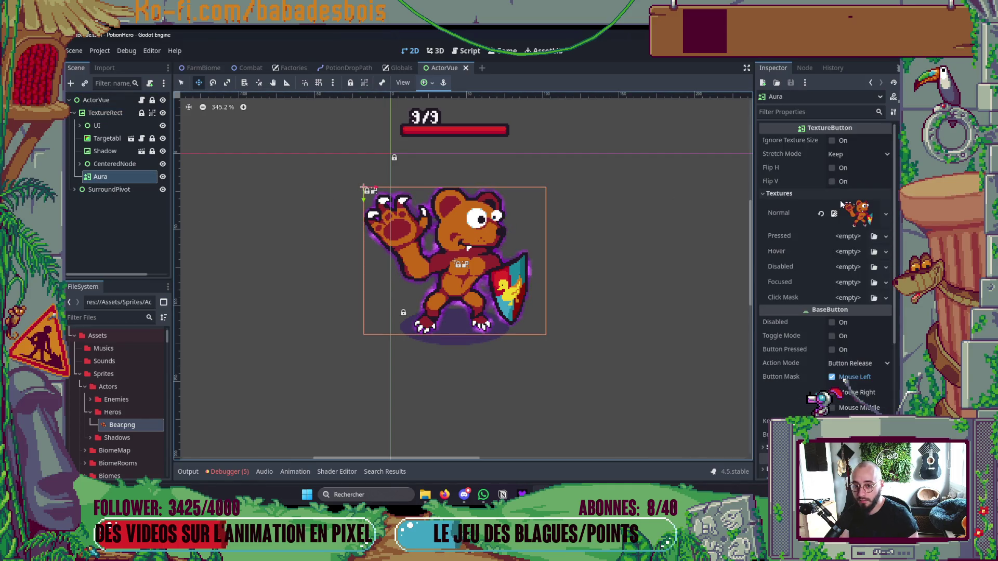
{"action": "left_click", "coordinate": [162, 177]}
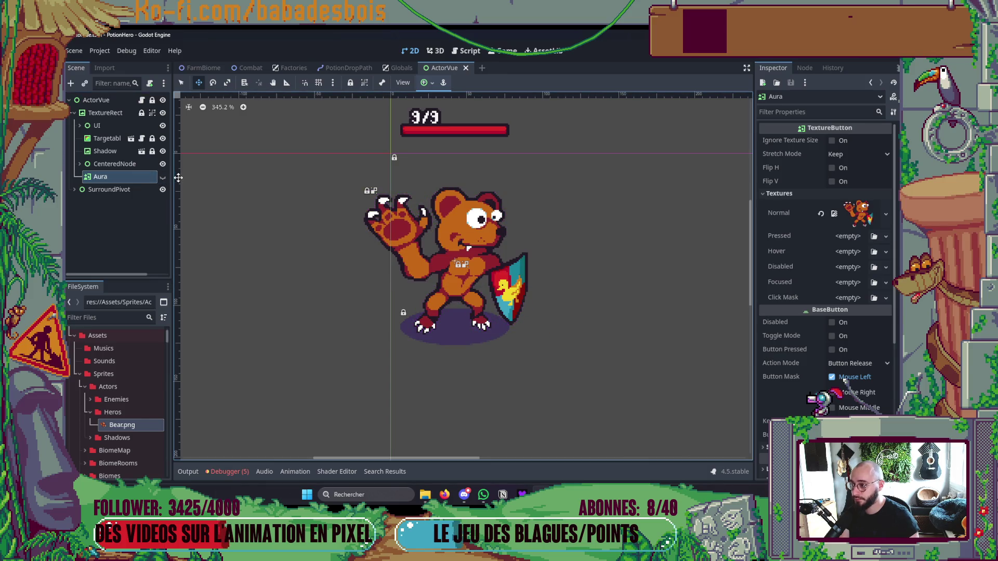
{"action": "scroll", "coordinate": [211, 182], "scroll_direction": "down", "scroll_amount": 5}
{"action": "left_click_drag", "start_coordinate": [410, 235], "coordinate": [435, 263]}
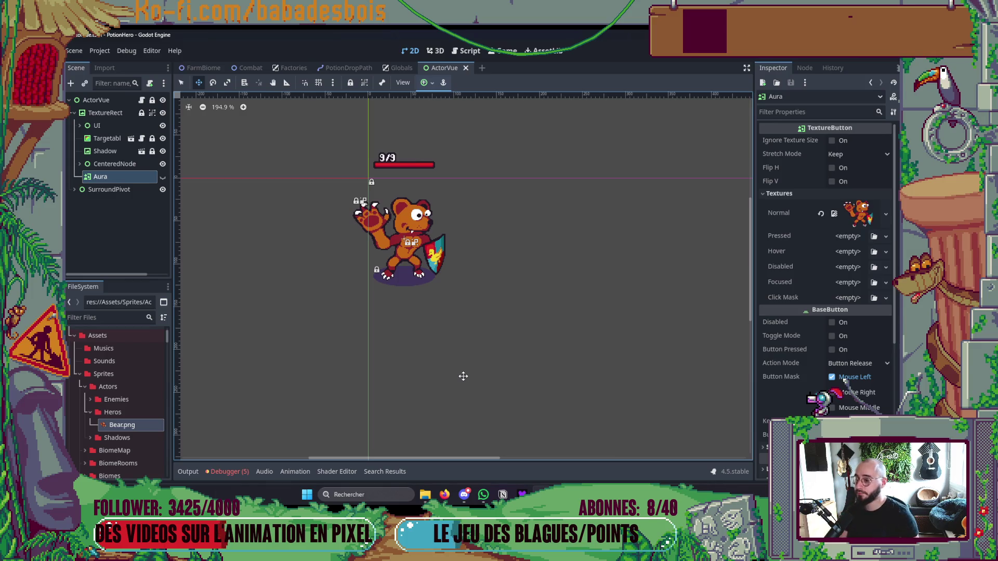
{"action": "key", "text": "alt+Tab"}
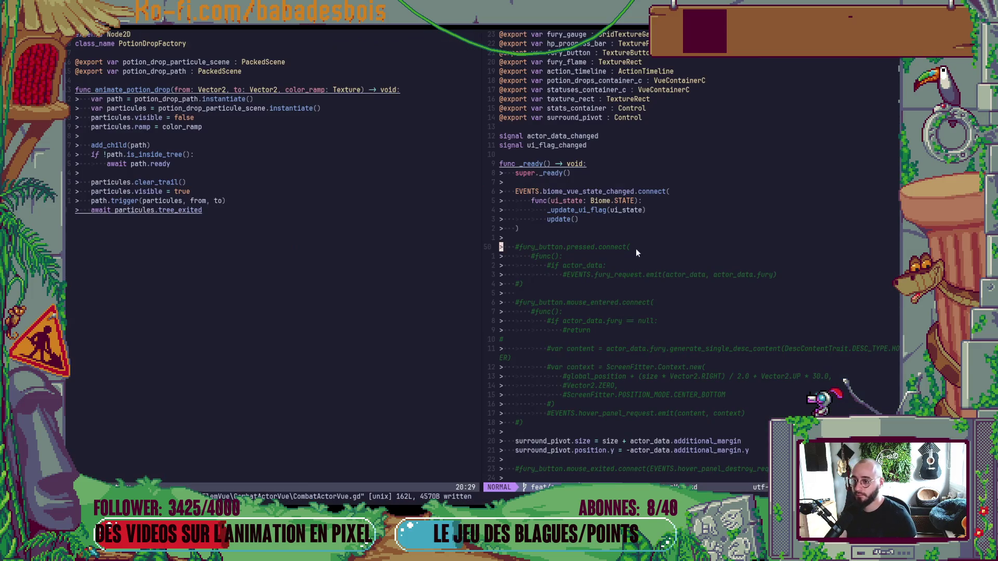
{"action": "scroll", "coordinate": [636, 250], "scroll_direction": "up", "scroll_amount": 5}
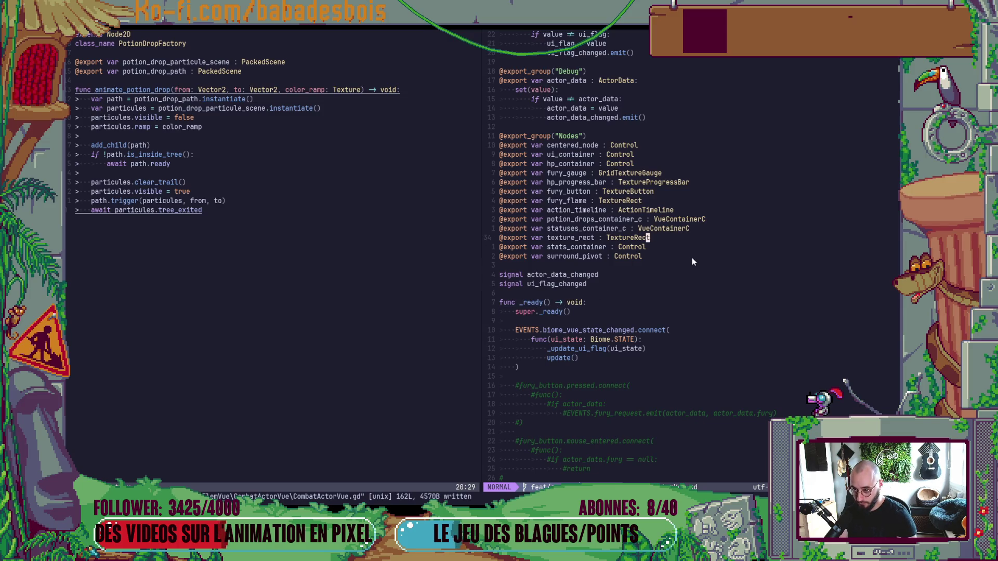
{"action": "key", "text": "alt+Tab"}
{"action": "key", "text": "alt+Tab"}
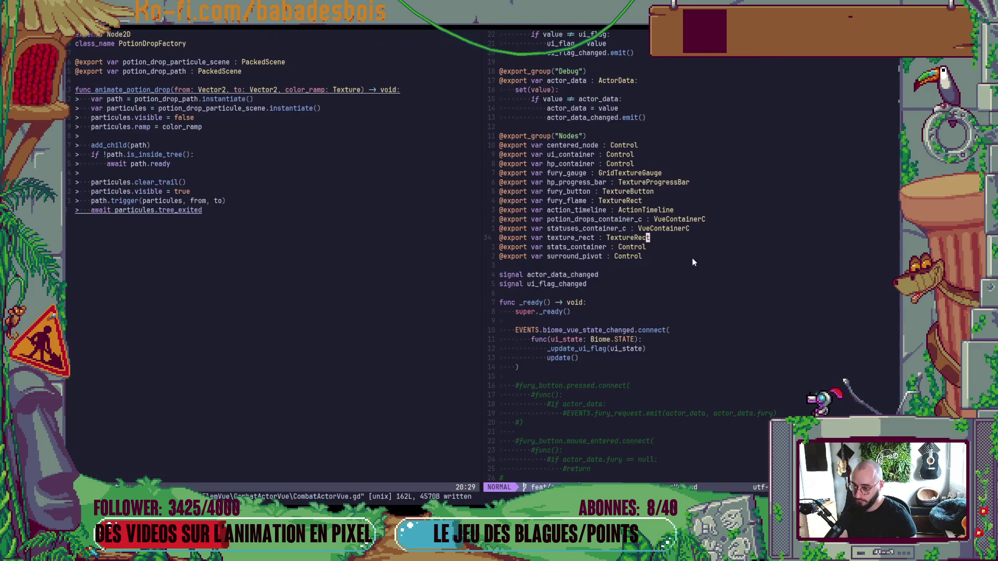
{"action": "key", "text": "shift+o"}
{"action": "type", "text": "@e"}
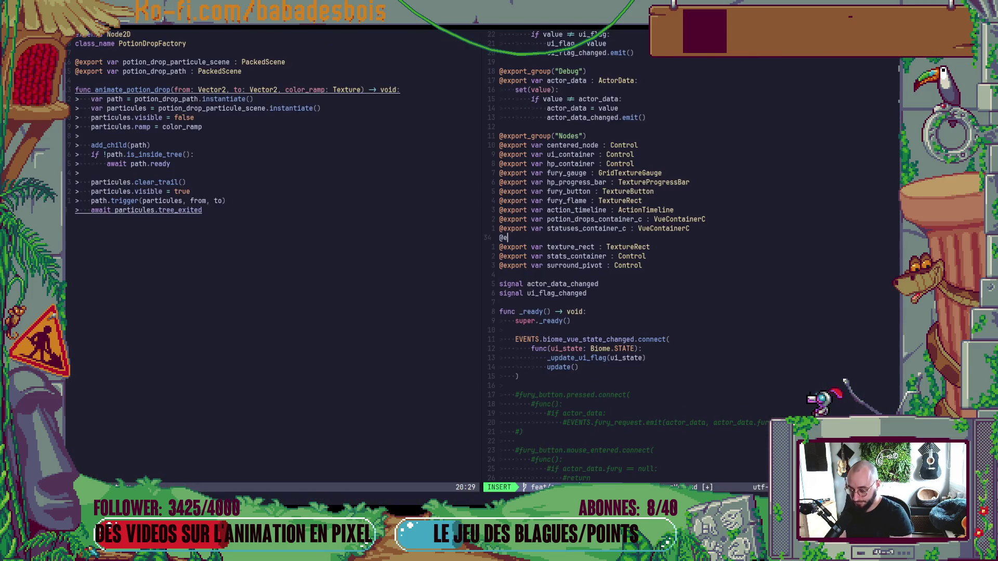
{"action": "type", "text": "xport var"}
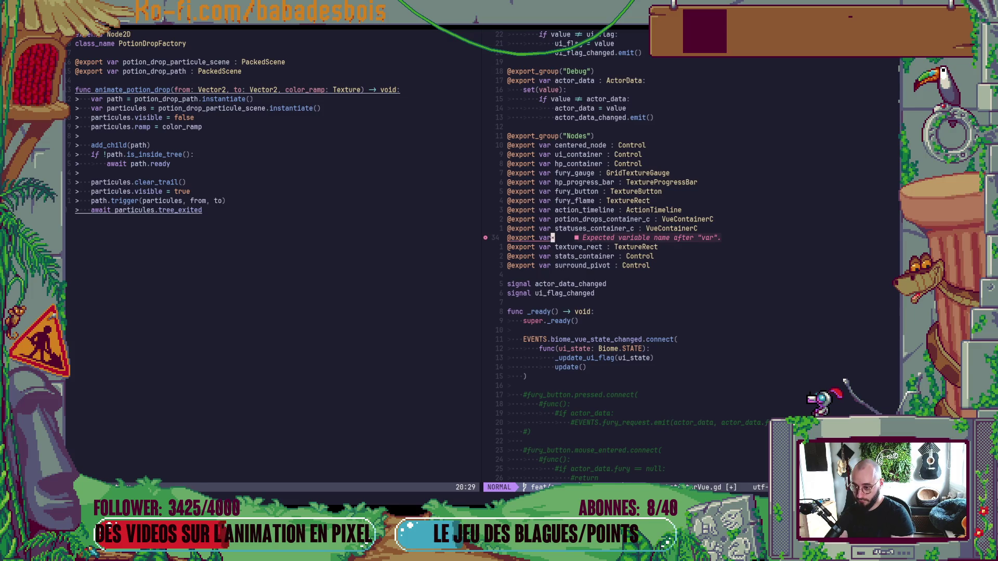
{"action": "key", "text": "alt+Tab"}
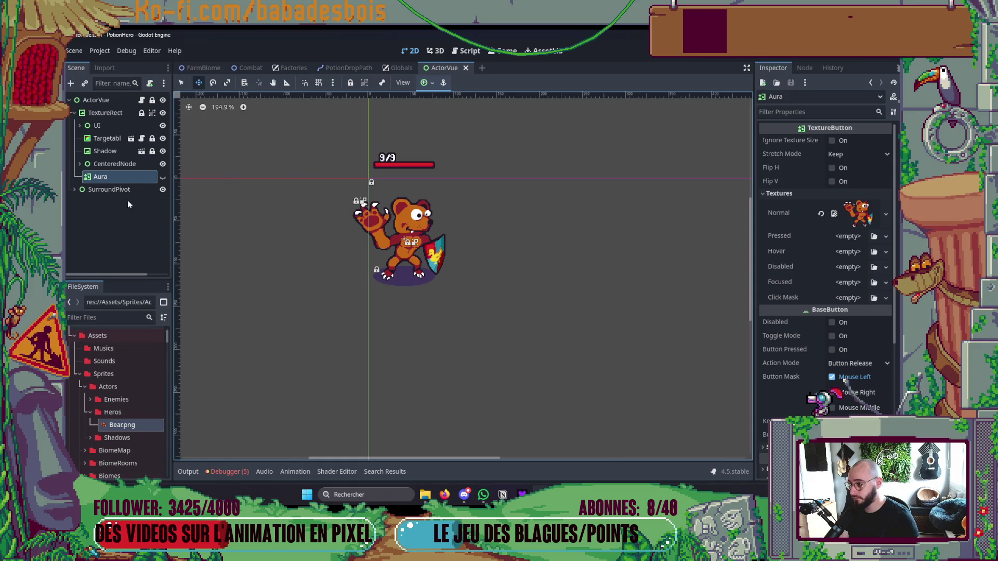
- Rename the Aura node to CharacterButton, save ActorVue, and switch back to Neovim
{"action": "double_click", "coordinate": [112, 177]}
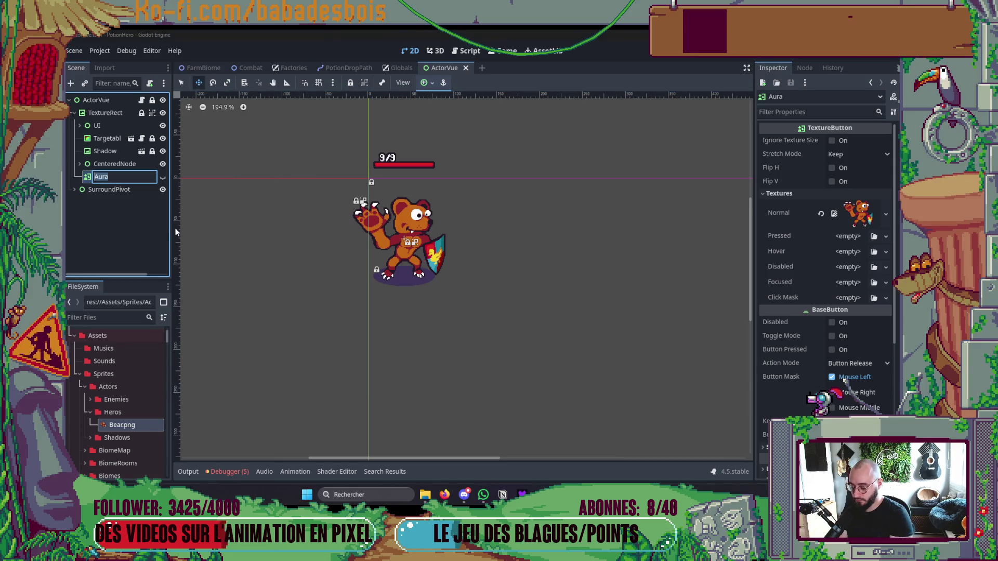
{"action": "type", "text": "CharacterButton"}
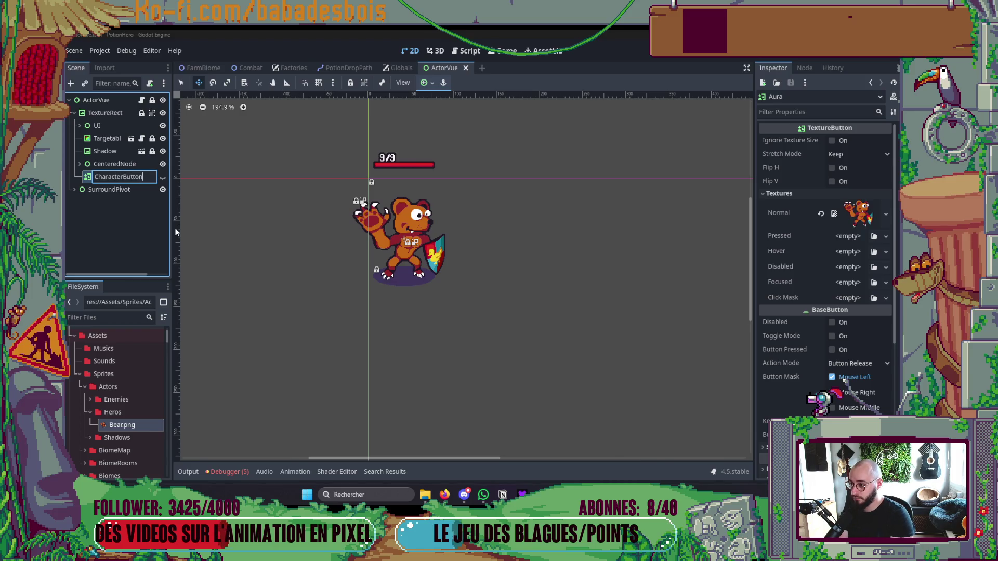
{"action": "key", "text": "Return"}
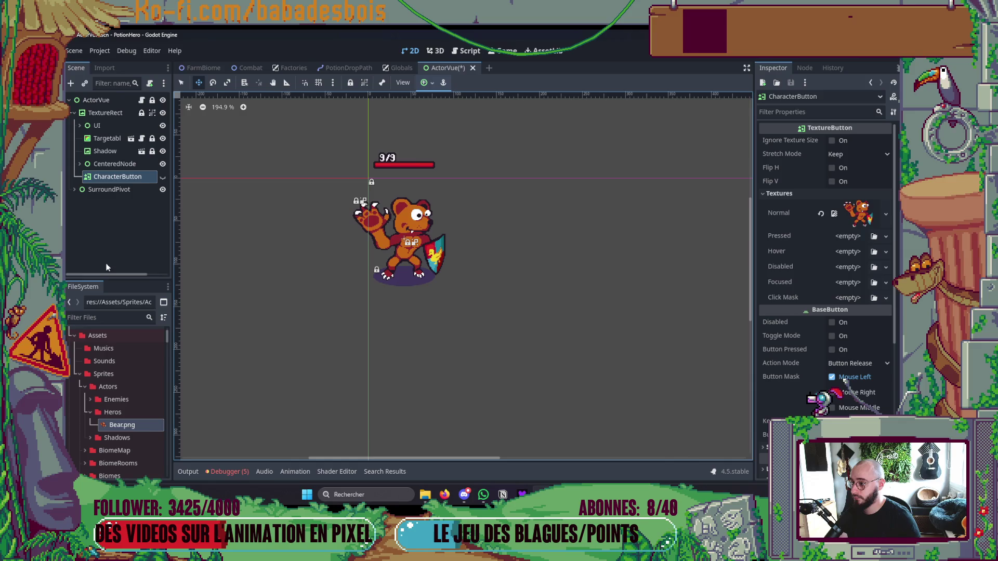
{"action": "key", "text": "ctrl+s"}
{"action": "key", "text": "alt+Tab"}
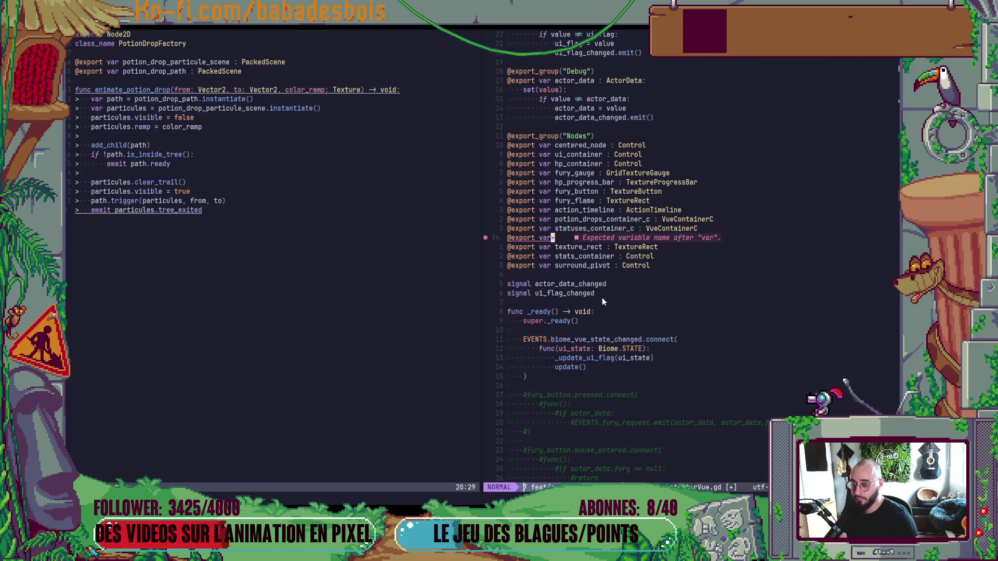
{"action": "type", "text": "ar charac"}
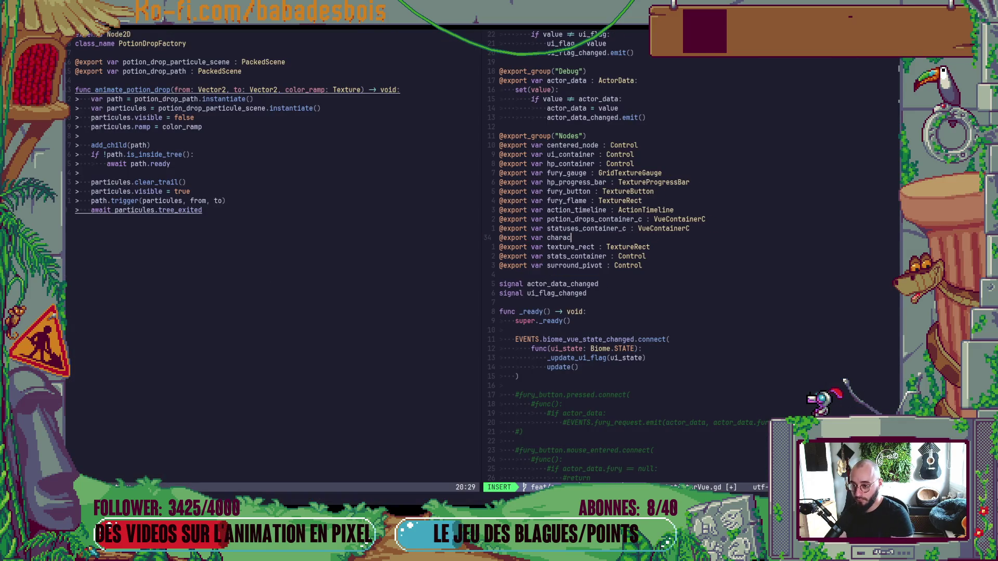
{"action": "type", "text": "ter_button : "}
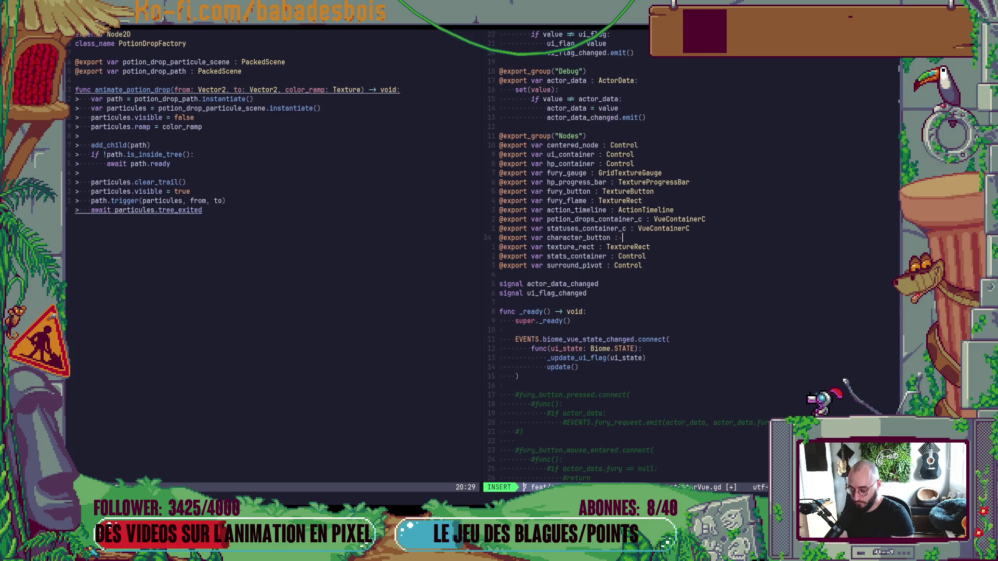
{"action": "type", "text": "Text"}
{"action": "key", "text": "Tab"}
{"action": "key", "text": "Escape"}
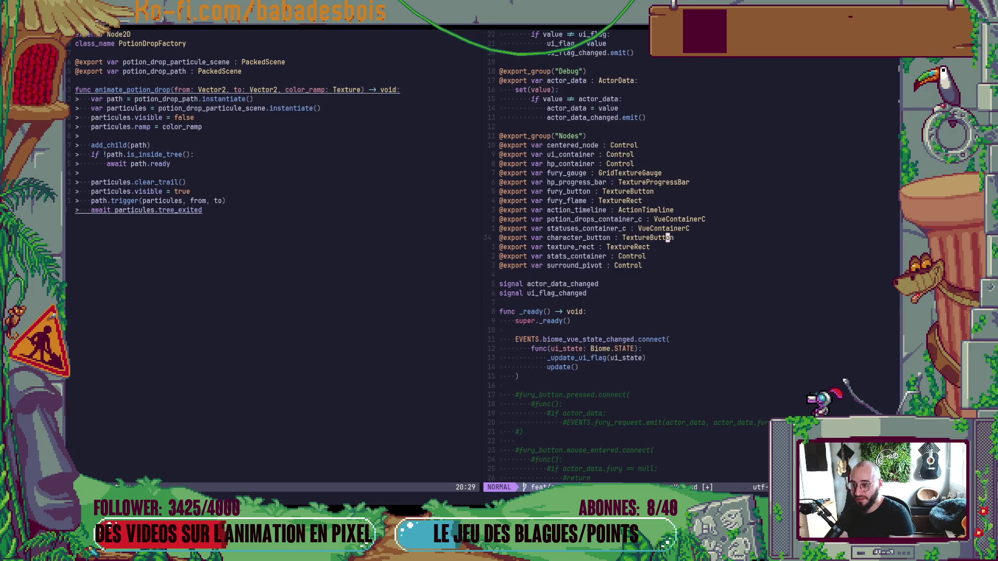
{"action": "key", "text": "b"}
{"action": "key", "text": "b"}
{"action": "key", "text": "b"}
{"action": "key", "text": "l"}
{"action": "key", "text": "l"}
{"action": "key", "text": "l"}
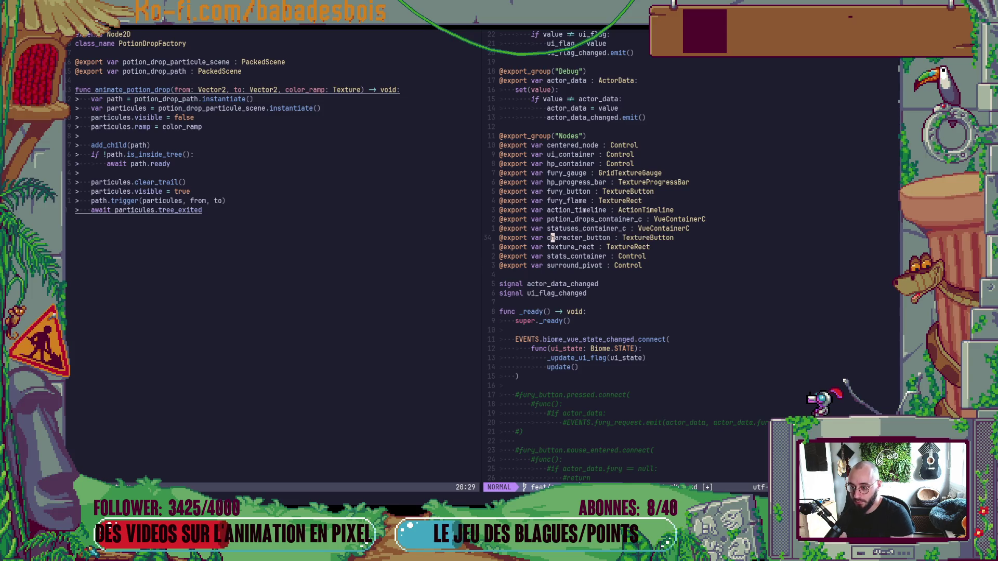
{"action": "type", "text": ":w"}
{"action": "key", "text": "Return"}
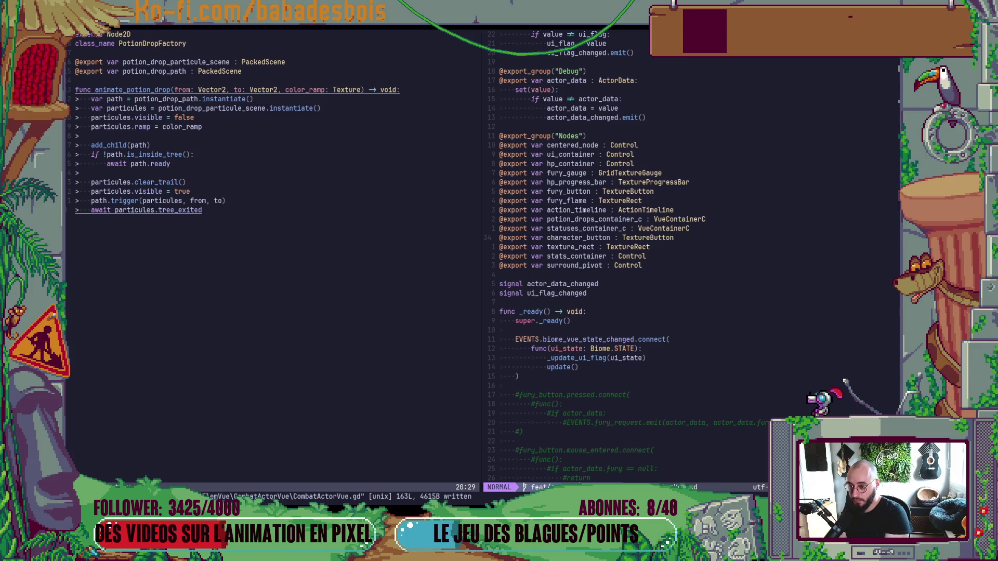
{"action": "scroll", "coordinate": [602, 297], "scroll_direction": "down", "scroll_amount": 5}
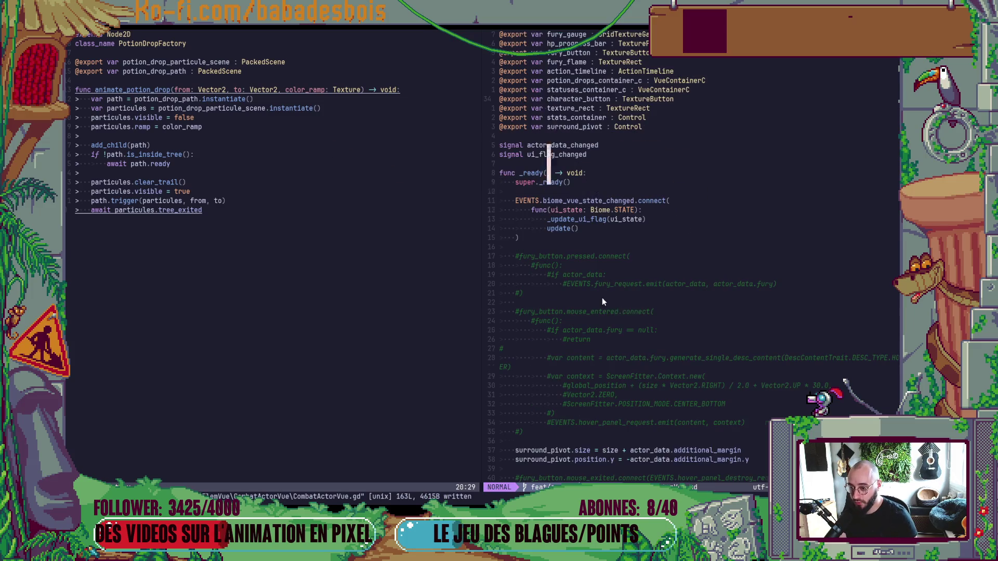
- Uncomment the fury_button pressed and mouse-entered handler lines in _ready with gc
{"action": "left_click", "coordinate": [524, 258]}
{"action": "key", "text": "shift+v"}
{"action": "key", "text": "j"}
{"action": "key", "text": "j"}
{"action": "key", "text": "j"}
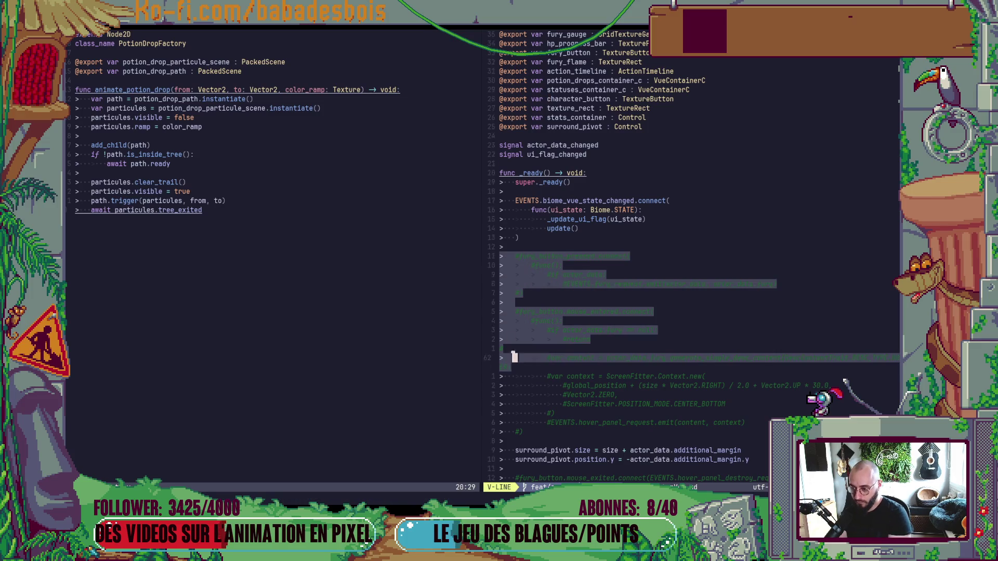
{"action": "key", "text": "j"}
{"action": "key", "text": "j"}
{"action": "key", "text": "j"}
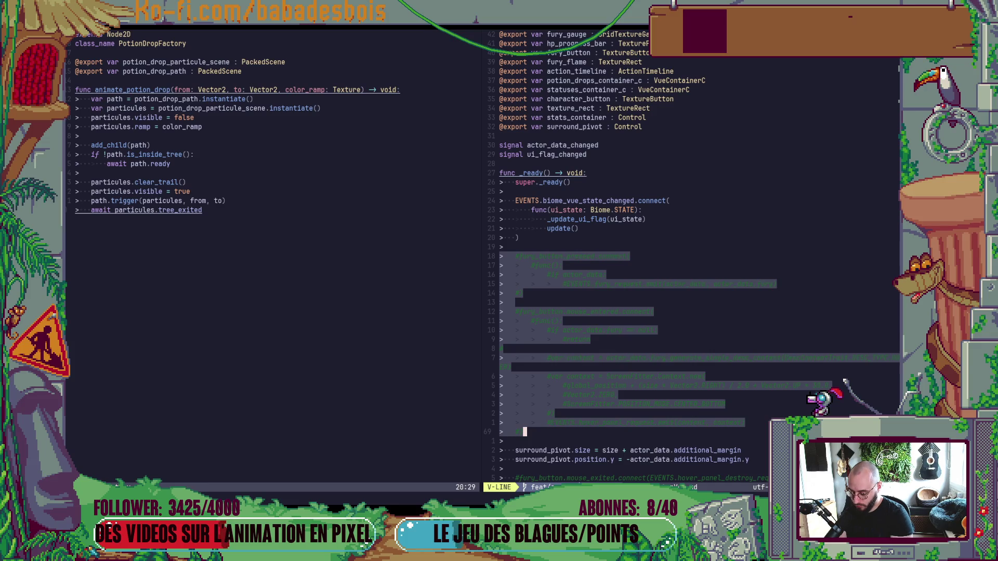
{"action": "key", "text": "g"}
{"action": "key", "text": "c"}
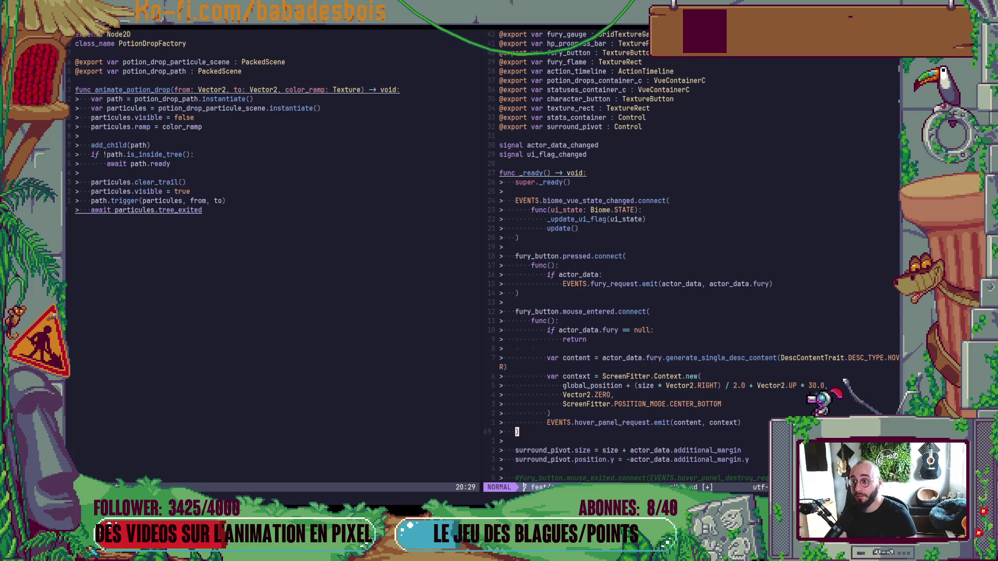
{"action": "left_click", "coordinate": [639, 53]}
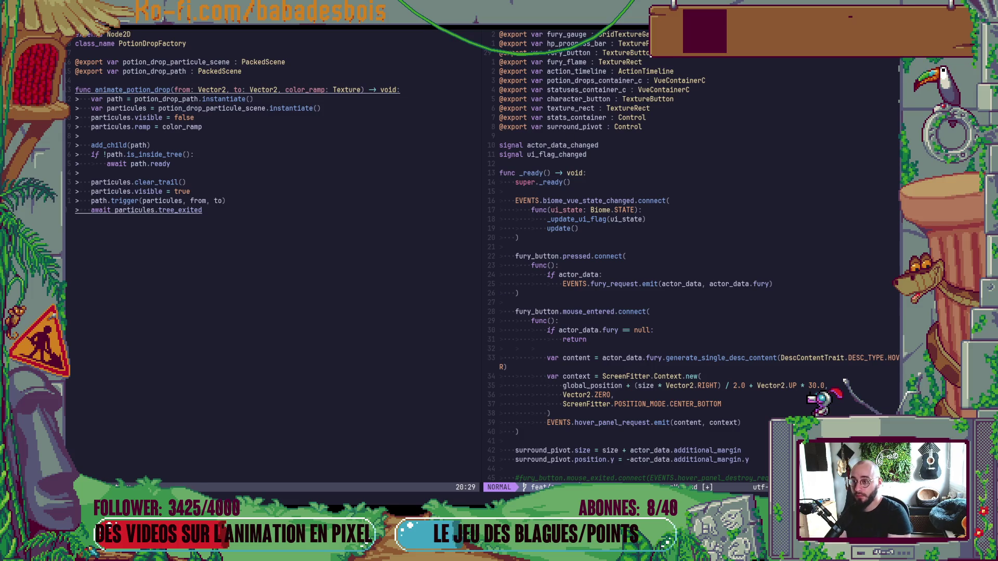
{"action": "key", "text": "d"}
{"action": "key", "text": "d"}
{"action": "key", "text": "colon"}
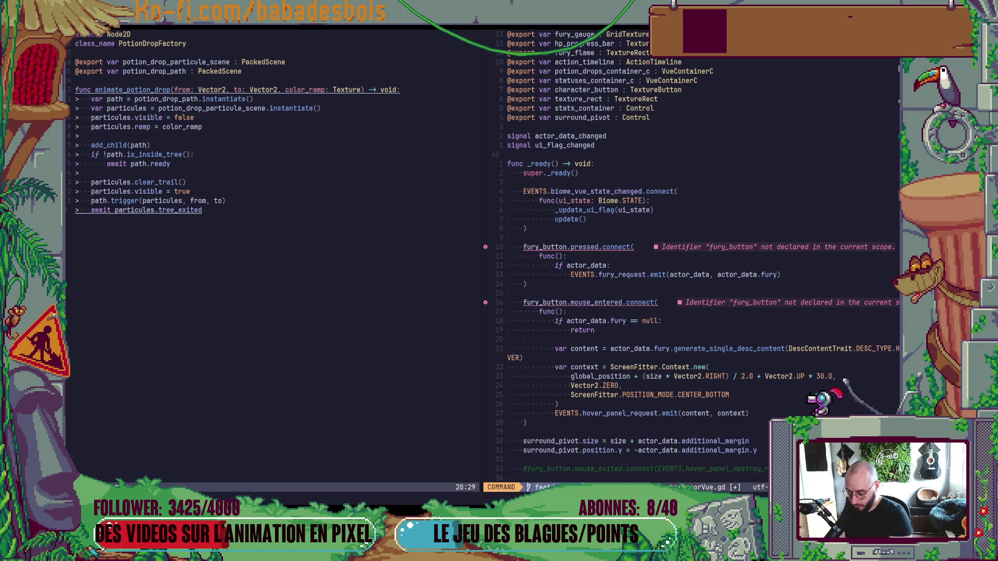
{"action": "type", "text": "/deat"}
{"action": "key", "text": "BackSpace"}
{"action": "key", "text": "BackSpace"}
{"action": "key", "text": "BackSpace"}
{"action": "type", "text": "fury_but"}
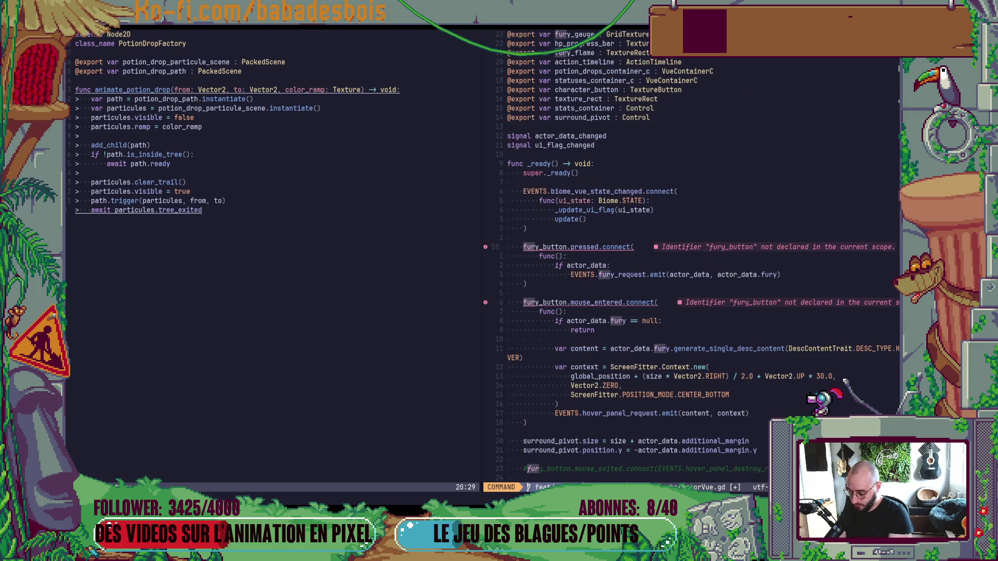
{"action": "type", "text": "ton/"}
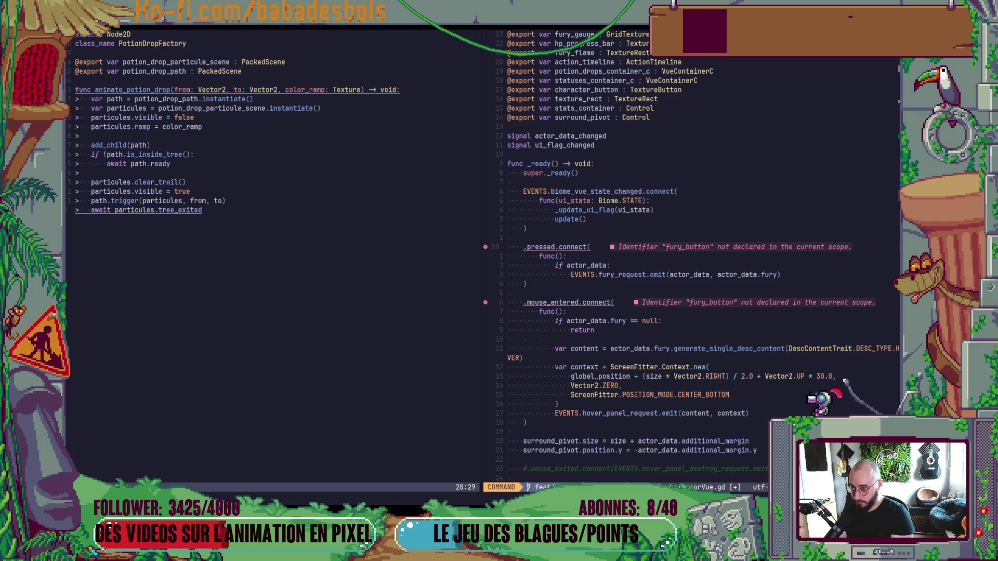
{"action": "type", "text": "chj"}
- Replace both fury_button matches with character_button and save CombatActorVue.gd
{"action": "key", "text": "BackSpace"}
{"action": "type", "text": "aracter_"}
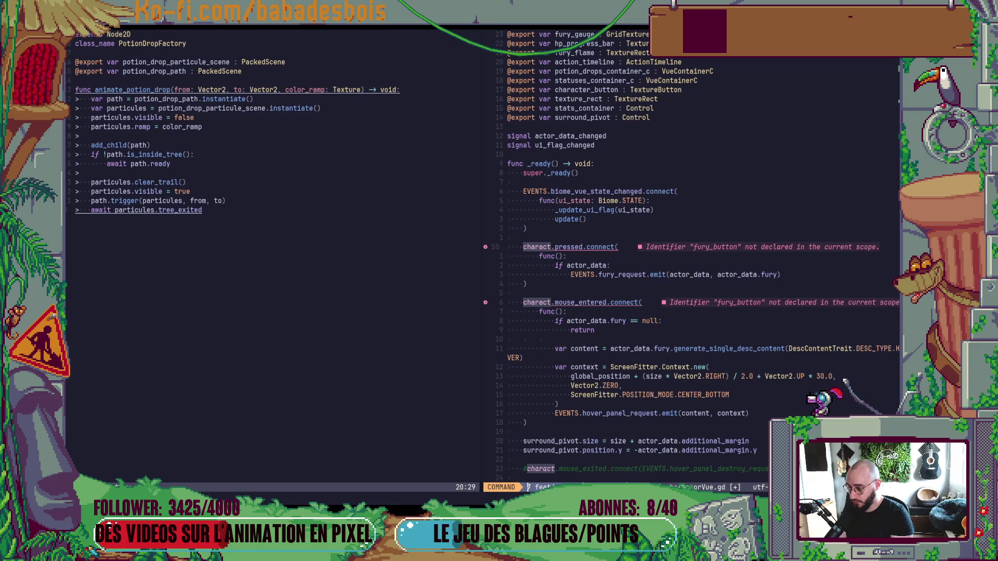
{"action": "type", "text": "button"}
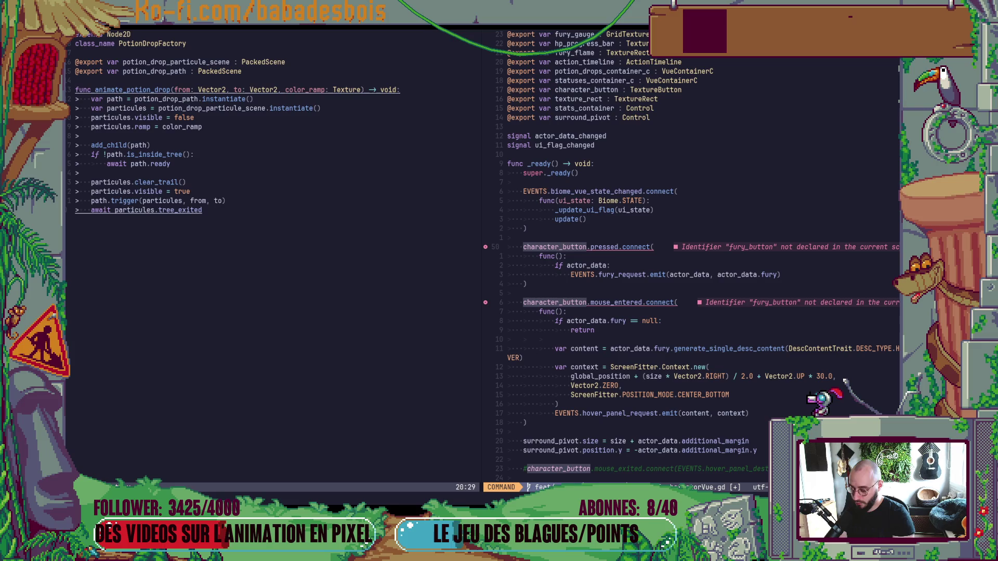
{"action": "key", "text": "Return"}
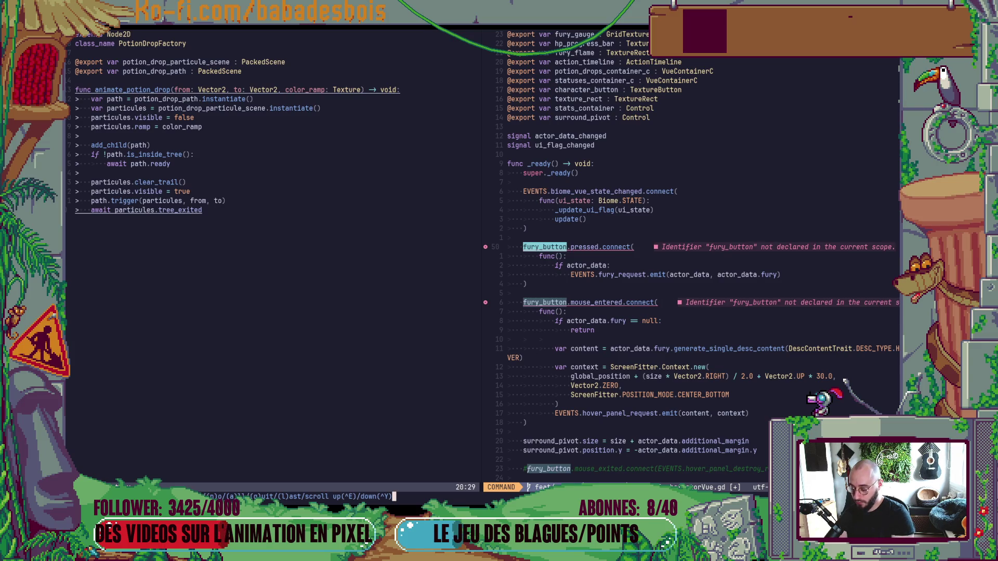
{"action": "key", "text": "y"}
{"action": "key", "text": "y"}
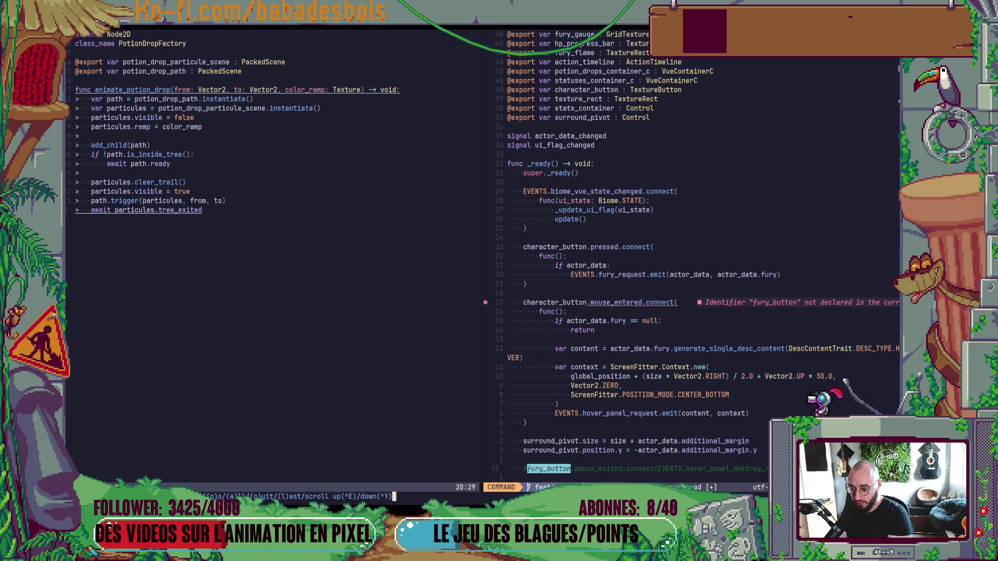
{"action": "key", "text": "y"}
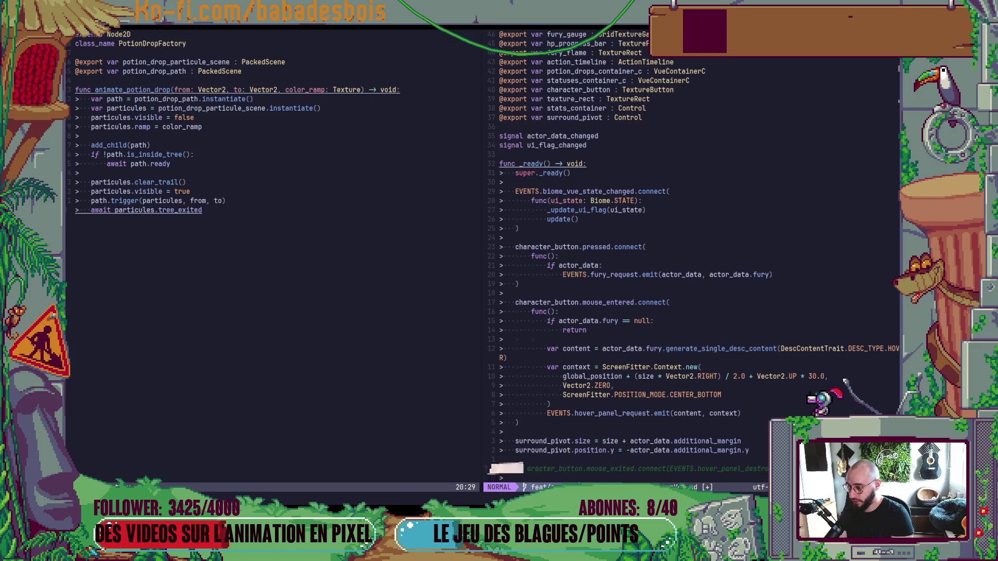
{"action": "type", "text": ":w"}
{"action": "key", "text": "Return"}
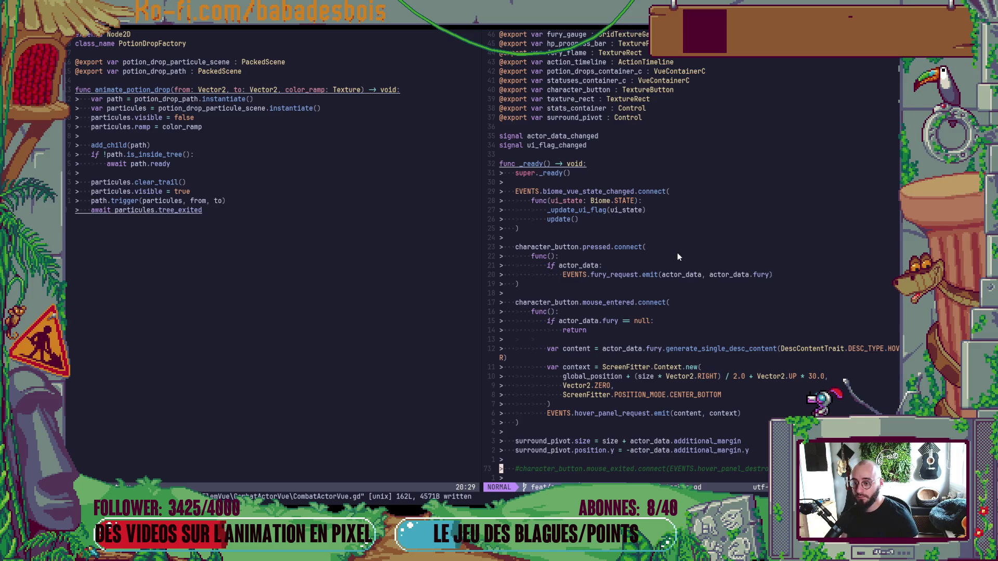
- Uncomment the mouse_exited line that closes the hover panel, then run the game in Godot
{"action": "scroll", "coordinate": [677, 257], "scroll_direction": "down", "scroll_amount": 4}
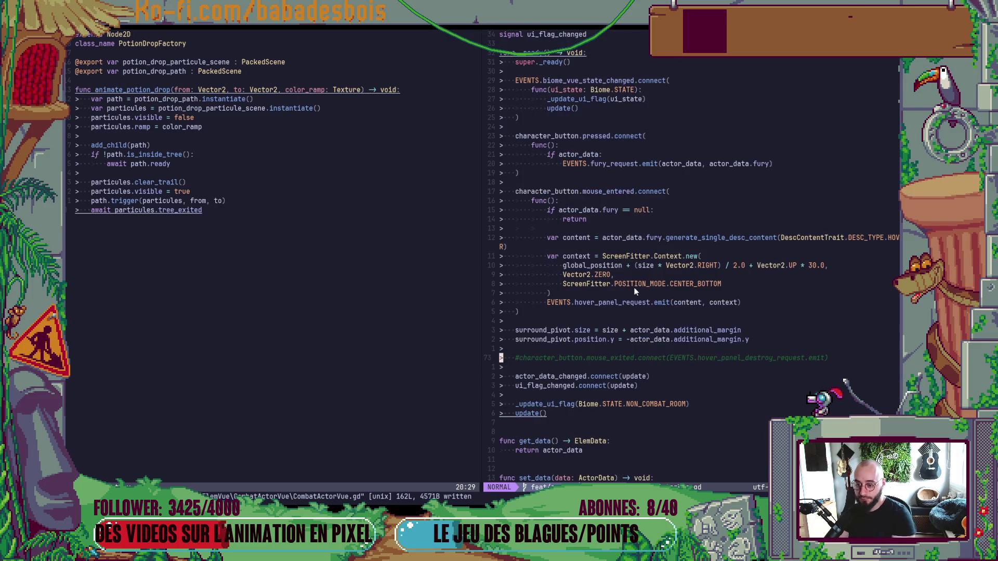
{"action": "key", "text": "k"}
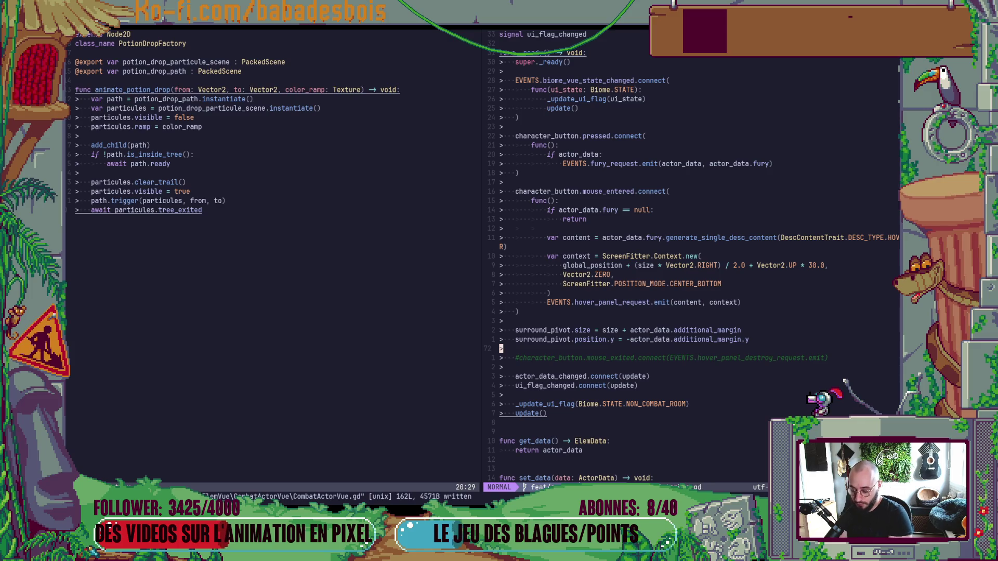
{"action": "key", "text": "j"}
{"action": "key", "text": "asciicircum"}
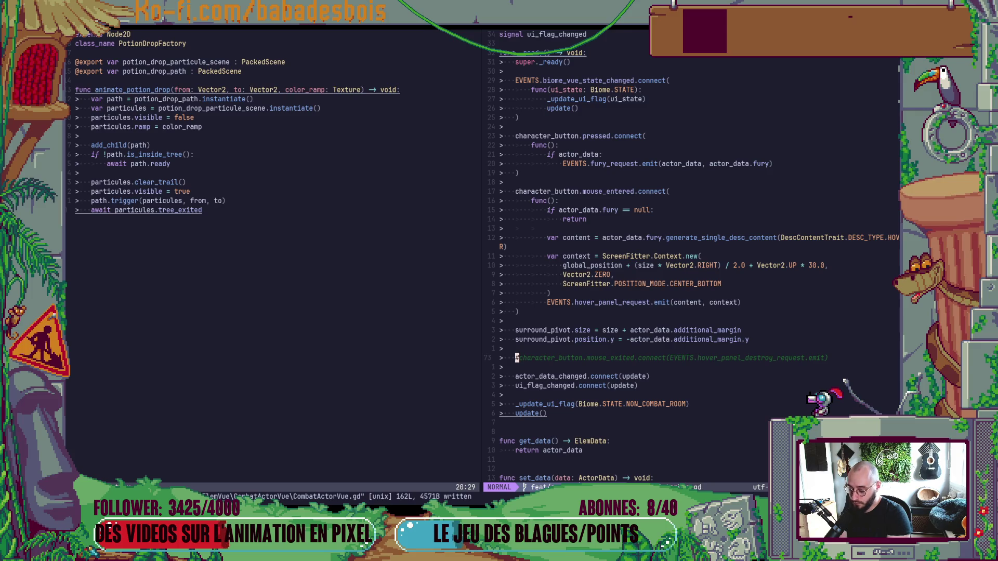
{"action": "key", "text": "x"}
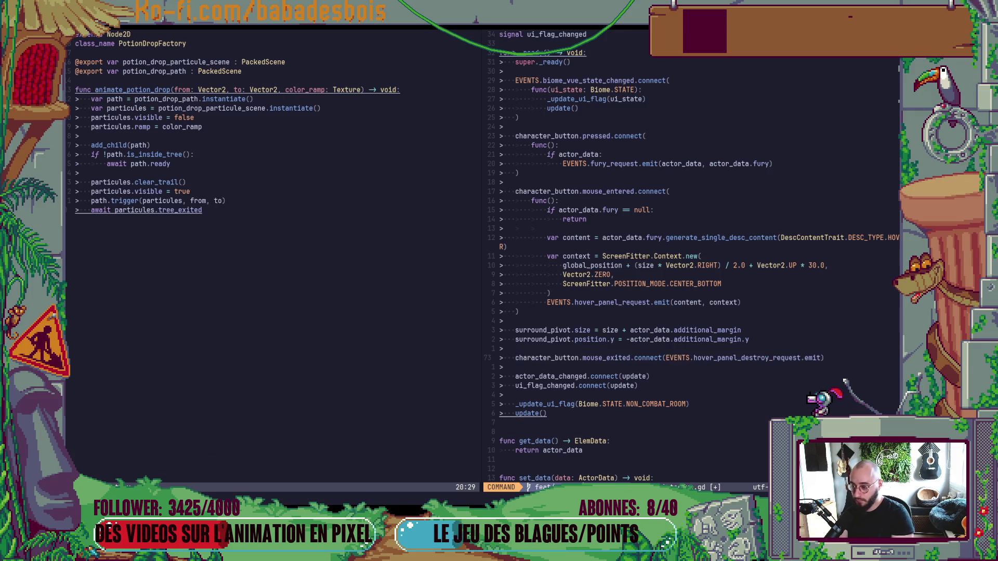
{"action": "key", "text": "alt+Tab"}
{"action": "key", "text": "F5"}
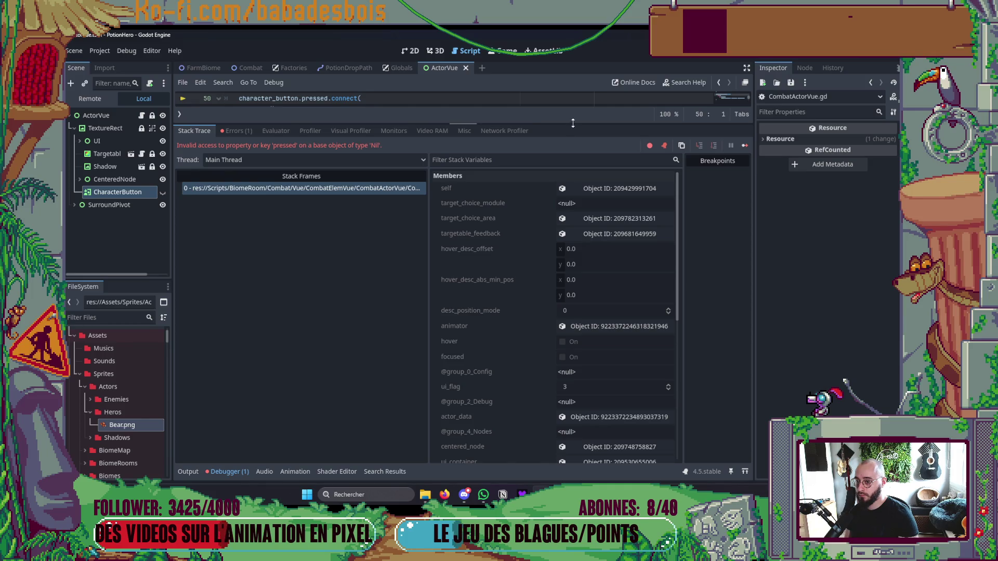
- Stop the crashed run and assign the CharacterButton node to ActorVue's Character Button property
{"action": "left_click_drag", "start_coordinate": [573, 123], "coordinate": [571, 352]}
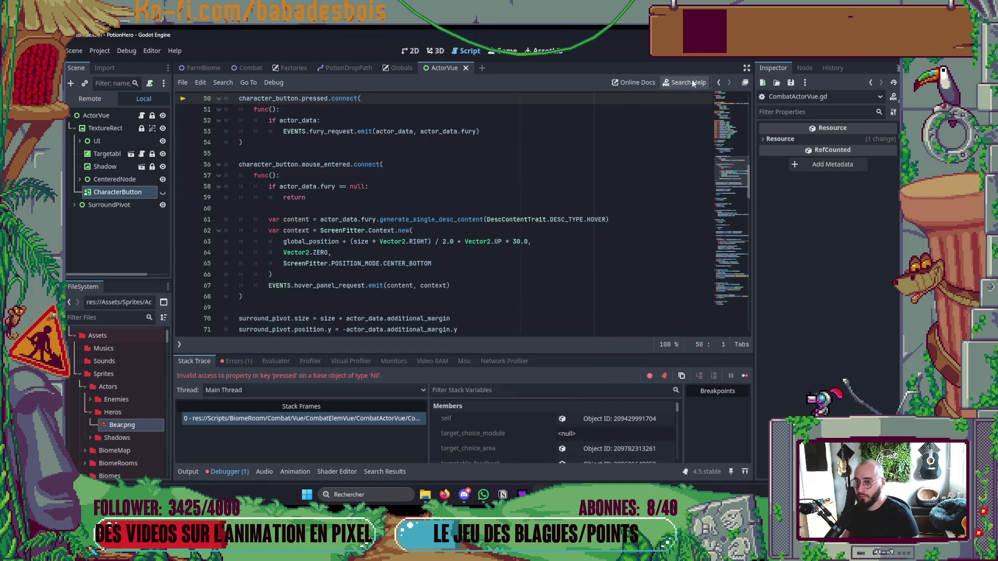
{"action": "left_click", "coordinate": [764, 51]}
{"action": "left_click", "coordinate": [98, 100]}
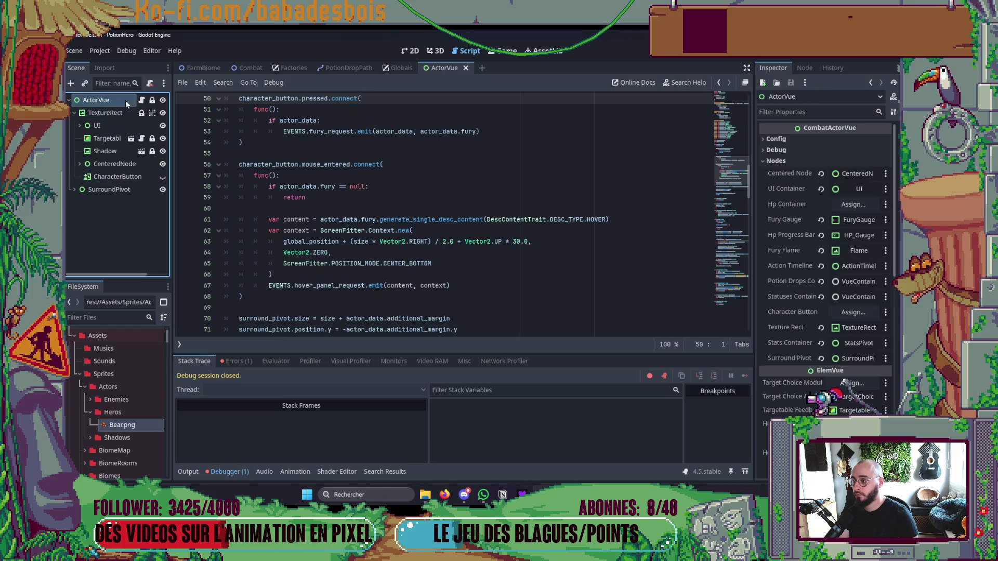
{"action": "left_click", "coordinate": [852, 312]}
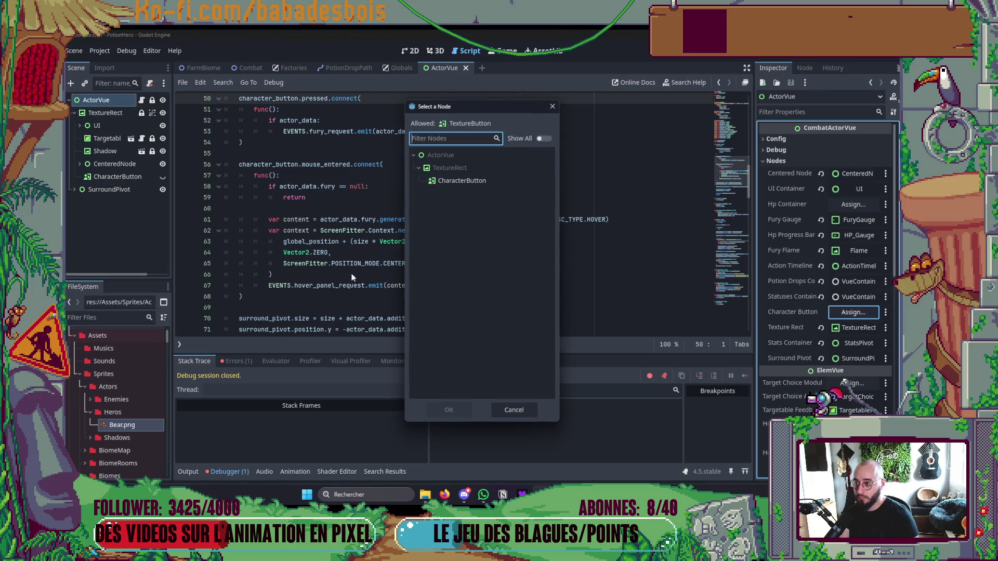
{"action": "left_click", "coordinate": [446, 185]}
{"action": "left_click", "coordinate": [449, 410]}
- Run the game, travel to the next combat, let the bear beat the bomb, and close it
{"action": "key", "text": "F5"}
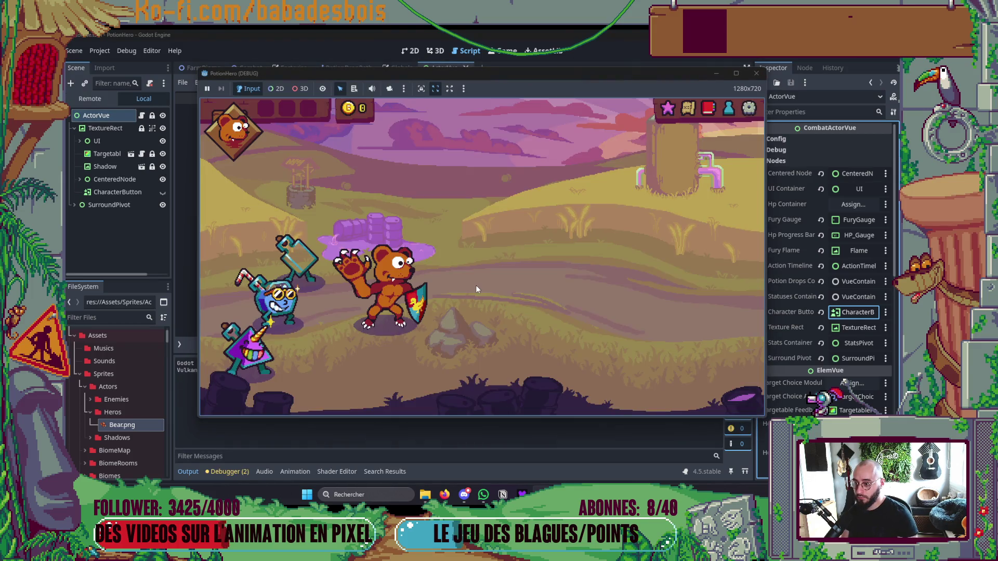
{"action": "mouse_move", "coordinate": [281, 306]}
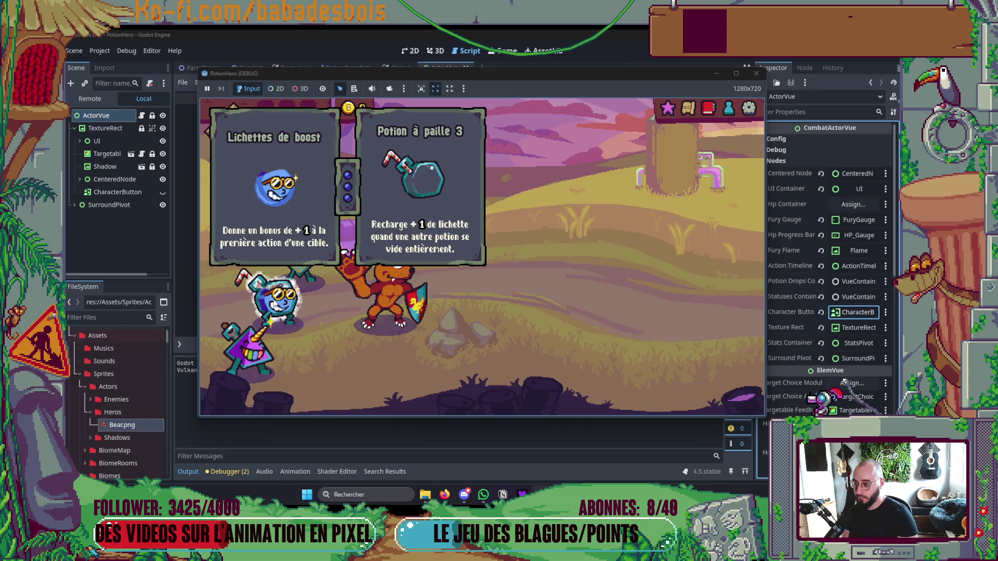
{"action": "mouse_move", "coordinate": [254, 346]}
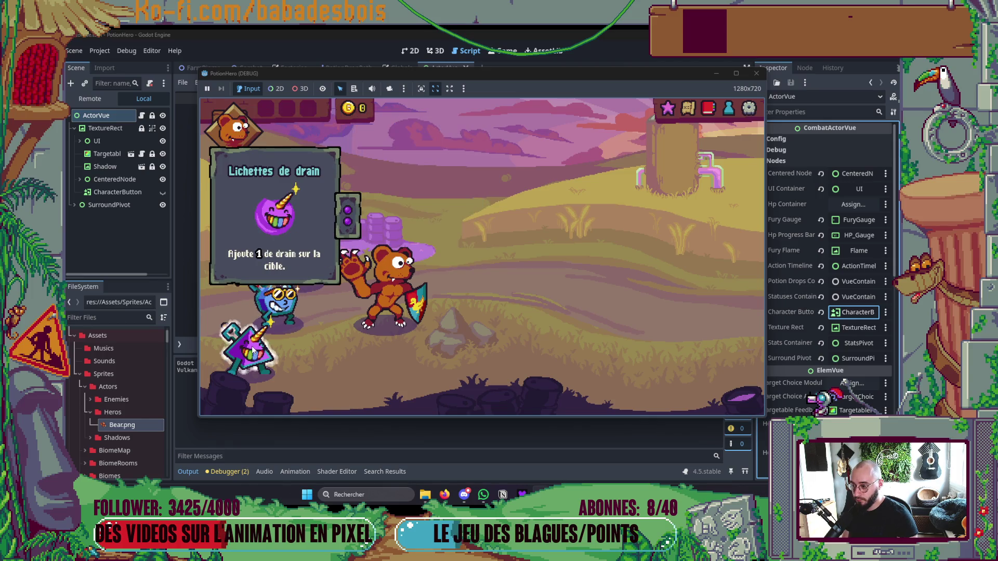
{"action": "mouse_move", "coordinate": [297, 262]}
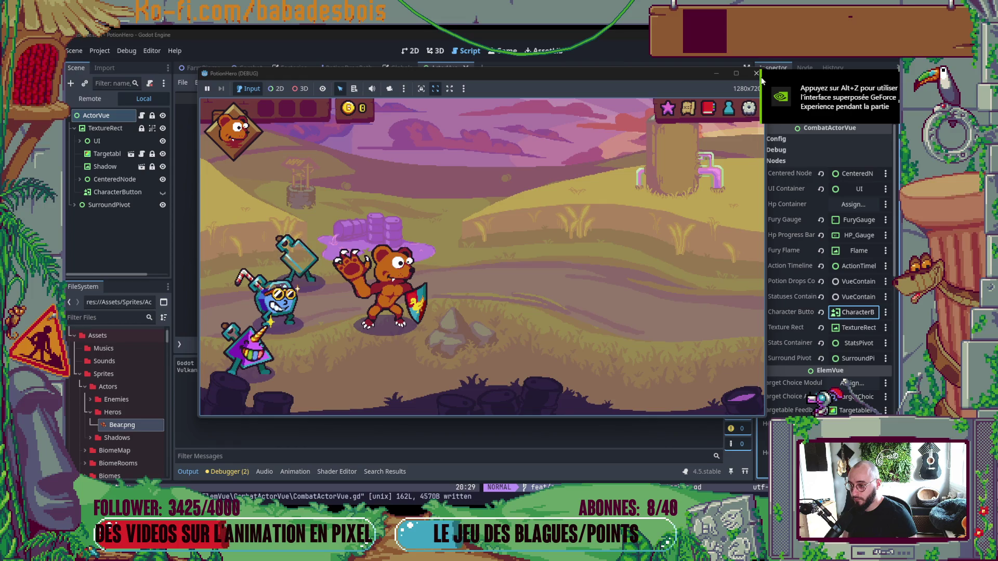
{"action": "left_click", "coordinate": [687, 108]}
{"action": "left_click", "coordinate": [318, 274]}
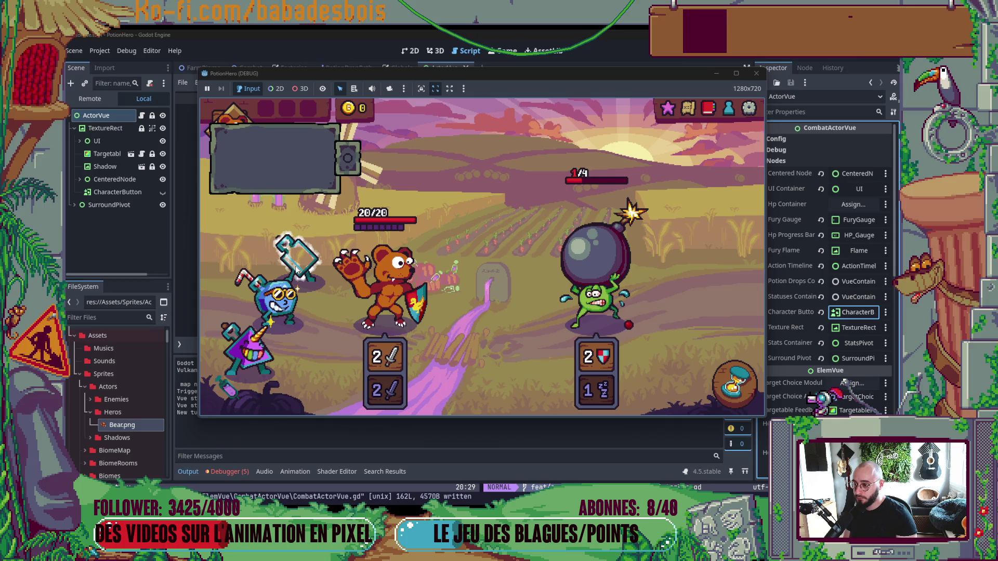
{"action": "left_click", "coordinate": [748, 386]}
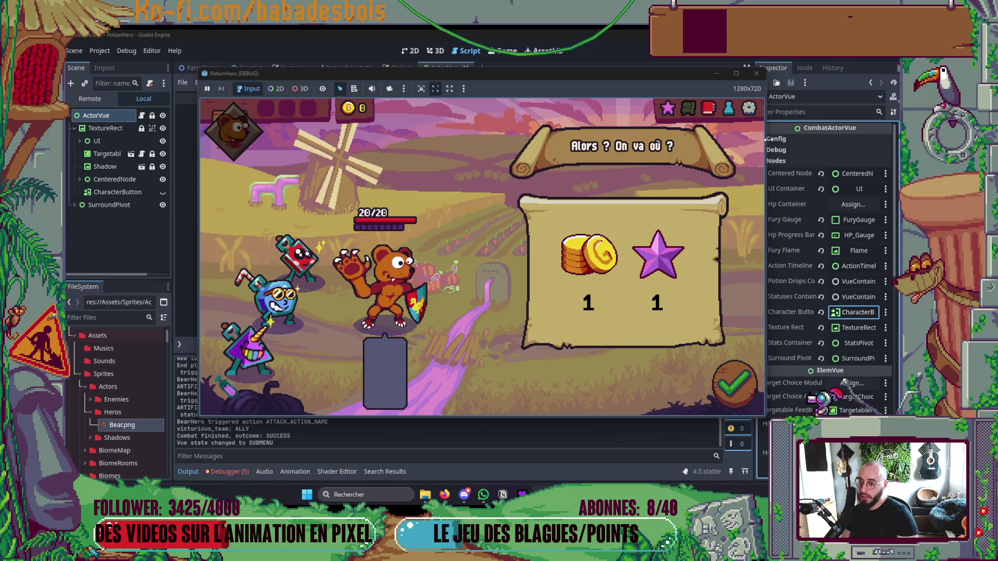
{"action": "left_click", "coordinate": [757, 74]}
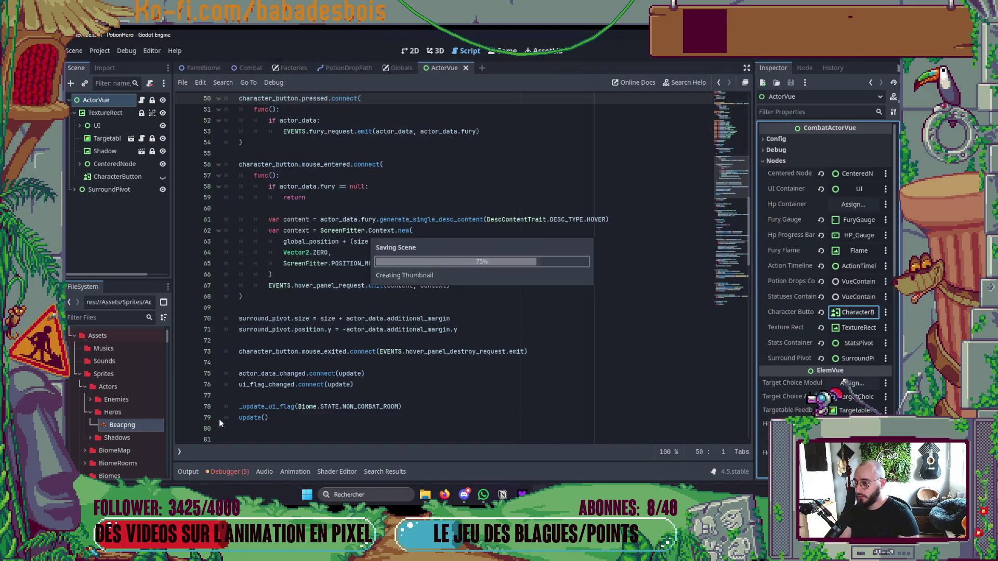
- Filter the FileSystem for 'Glo' and open the Globals.tscn scene
{"action": "left_click", "coordinate": [411, 50]}
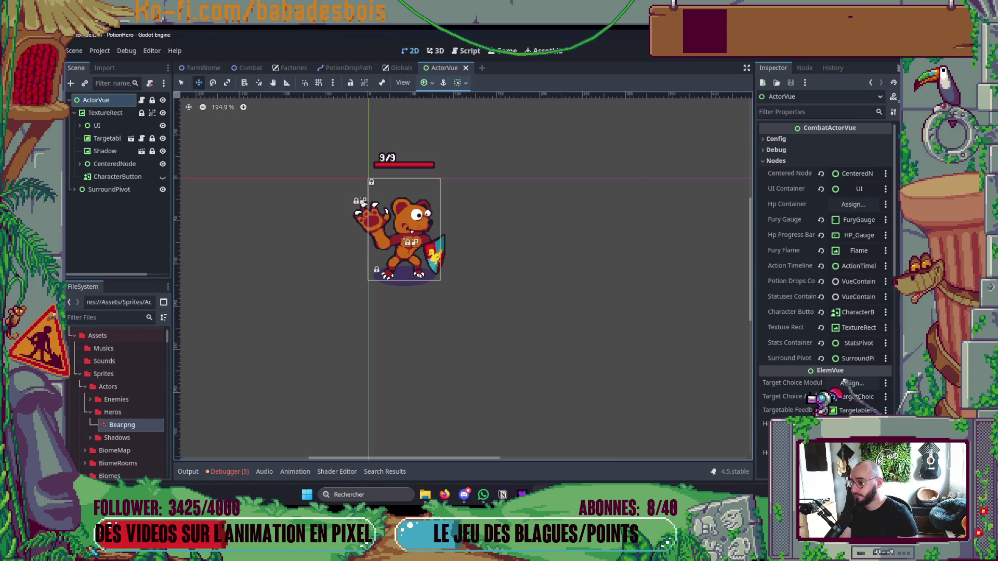
{"action": "left_click", "coordinate": [119, 321]}
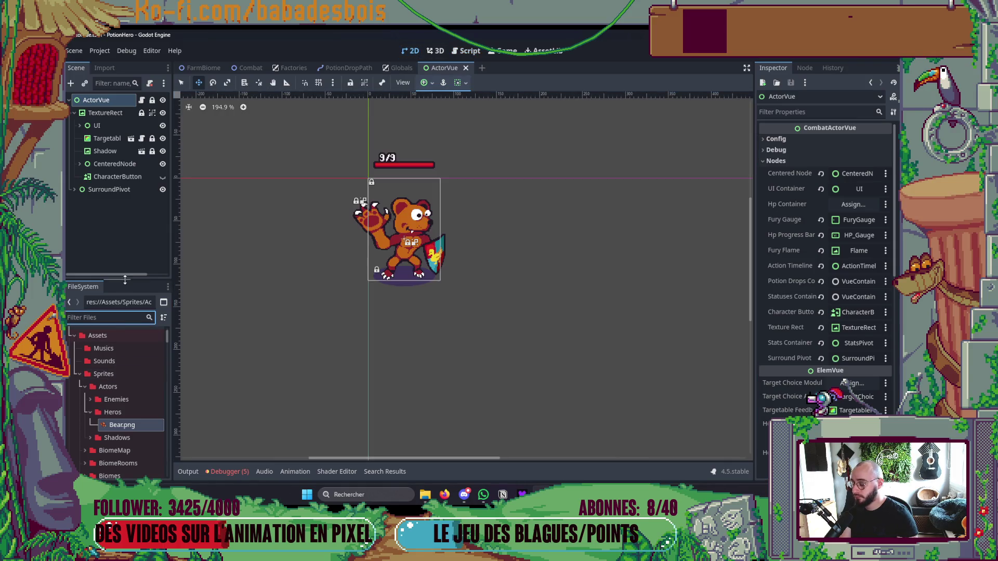
{"action": "type", "text": "L"}
{"action": "key", "text": "BackSpace"}
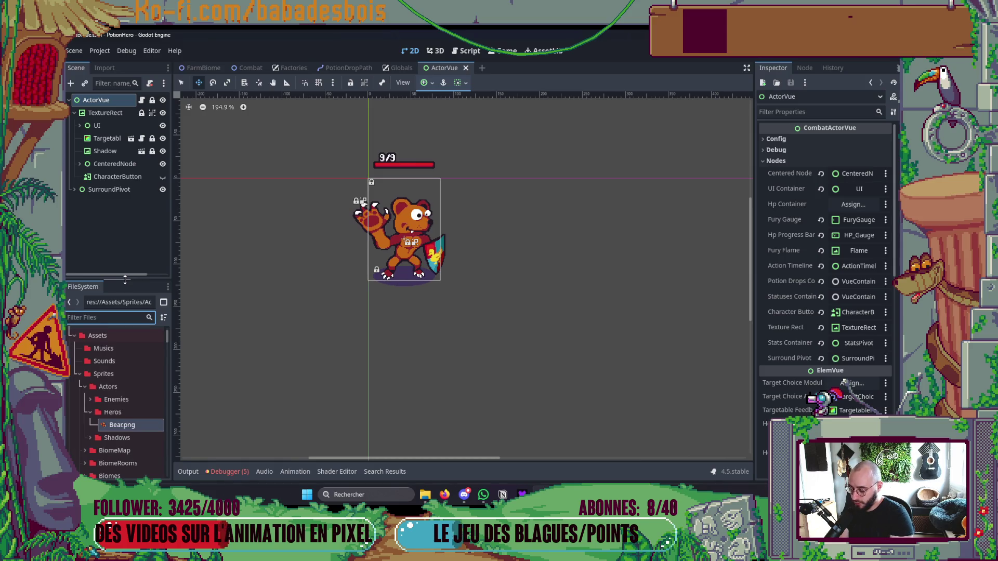
{"action": "type", "text": "Glo"}
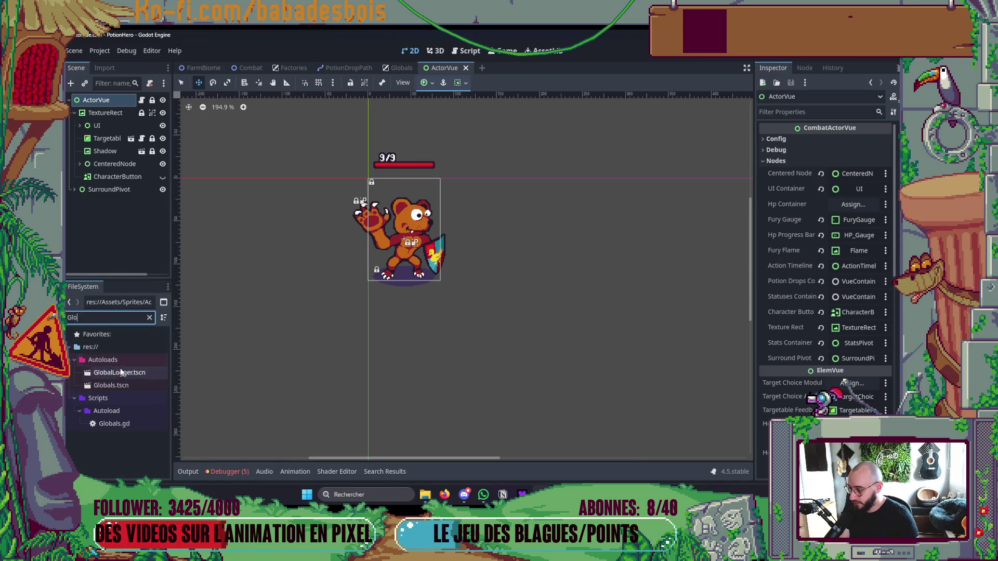
{"action": "double_click", "coordinate": [110, 385]}
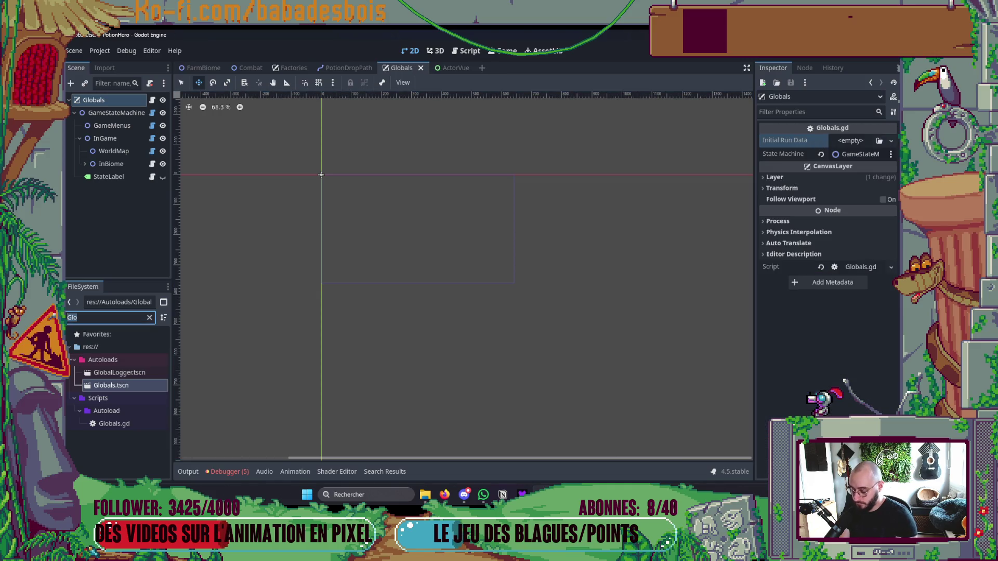
- Set Initial Run Data to TestRunData.tres, save Globals, and launch the game
{"action": "type", "text": "Rund"}
{"action": "mouse_move", "coordinate": [123, 398]}
{"action": "left_mouse_down"}
{"action": "mouse_move", "coordinate": [787, 211]}
{"action": "mouse_move", "coordinate": [863, 141]}
{"action": "left_mouse_up"}
{"action": "key", "text": "ctrl+s"}
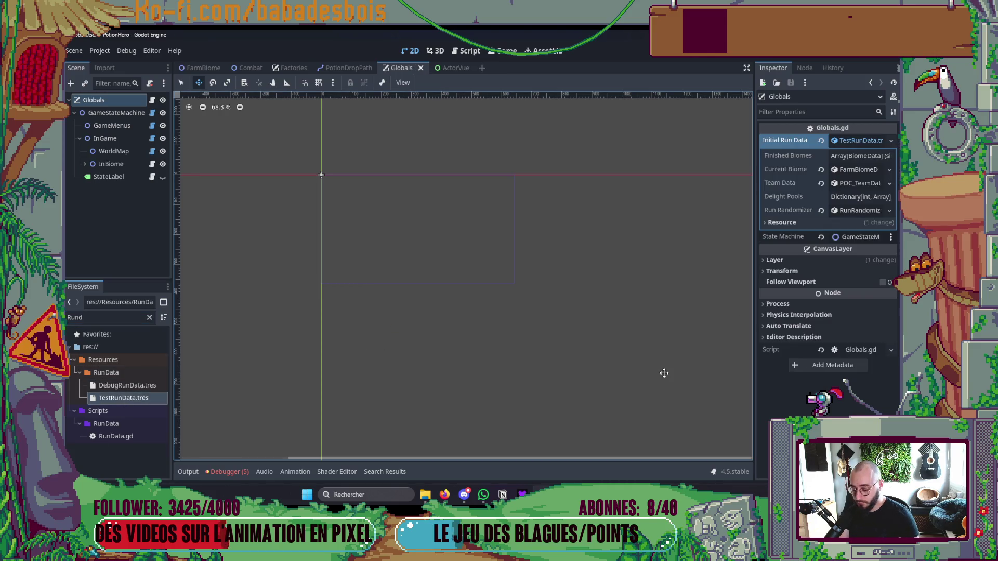
{"action": "key", "text": "F5"}
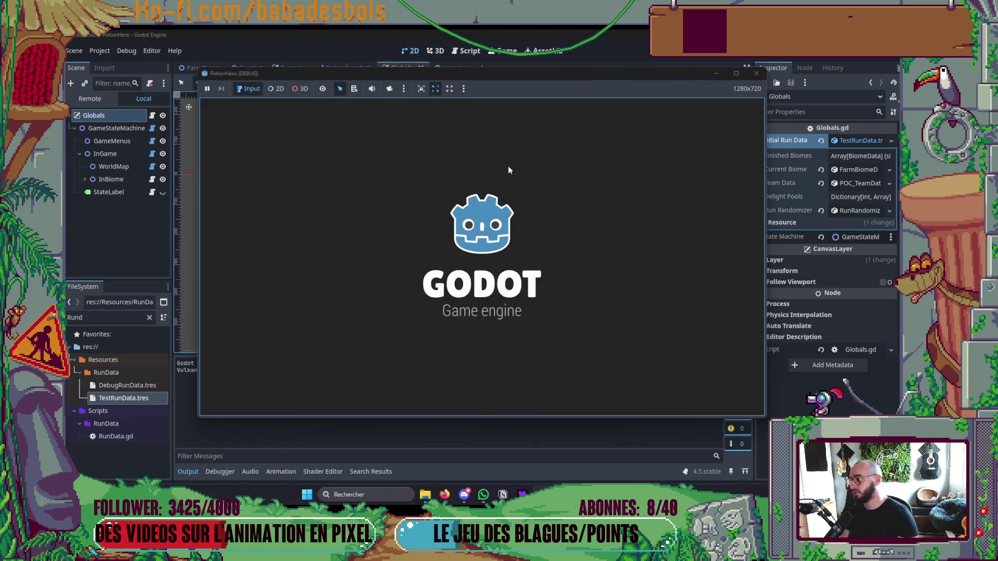
- Pick the next combat on the route map and end two turns so the bear hits the pea
{"action": "left_click", "coordinate": [687, 107]}
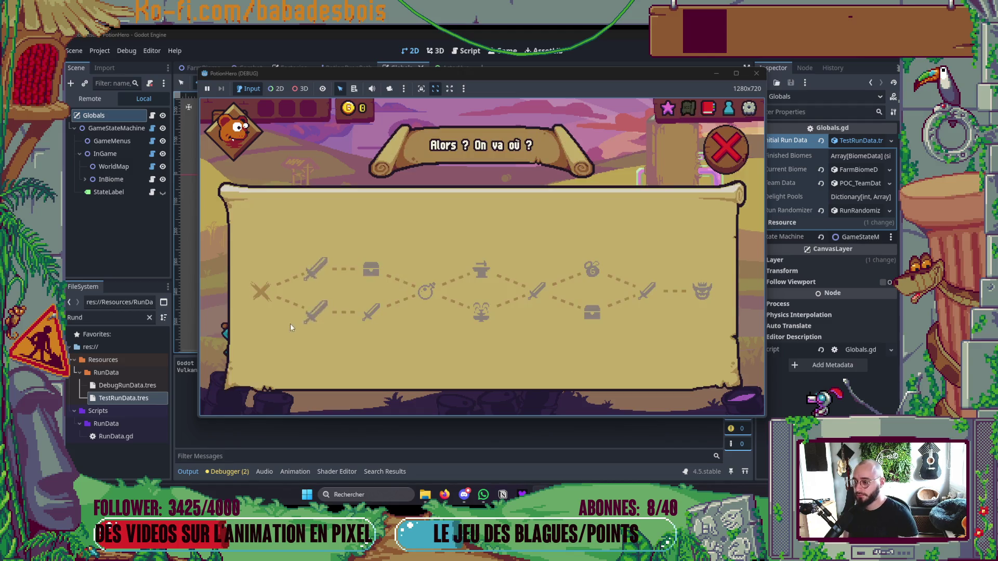
{"action": "left_click", "coordinate": [314, 315]}
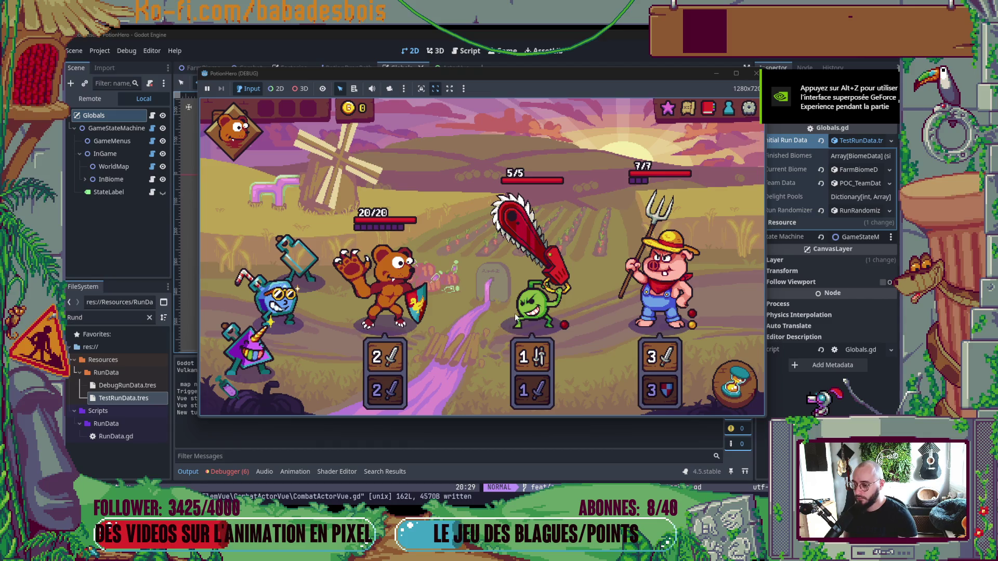
{"action": "left_click", "coordinate": [740, 370]}
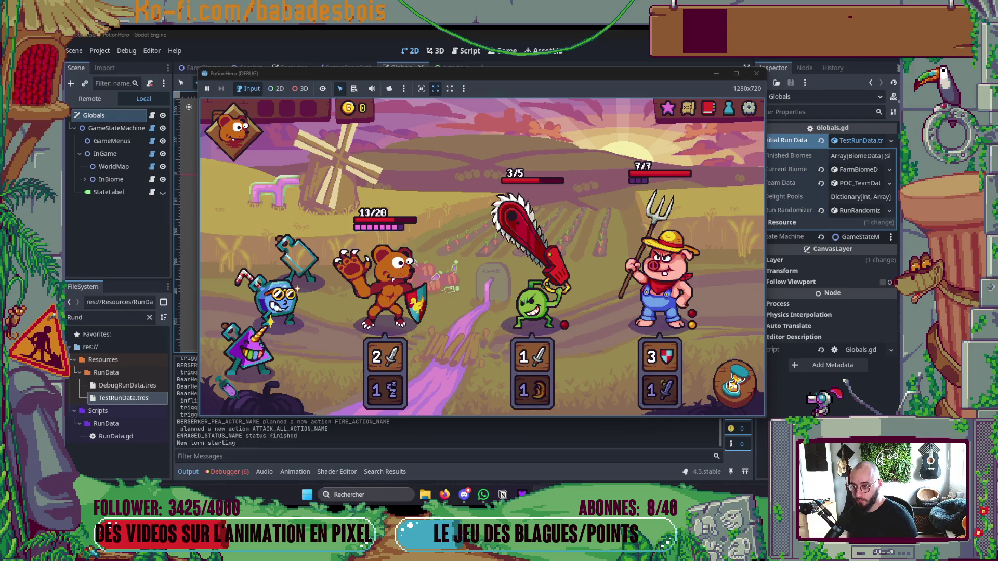
{"action": "left_click", "coordinate": [732, 385]}
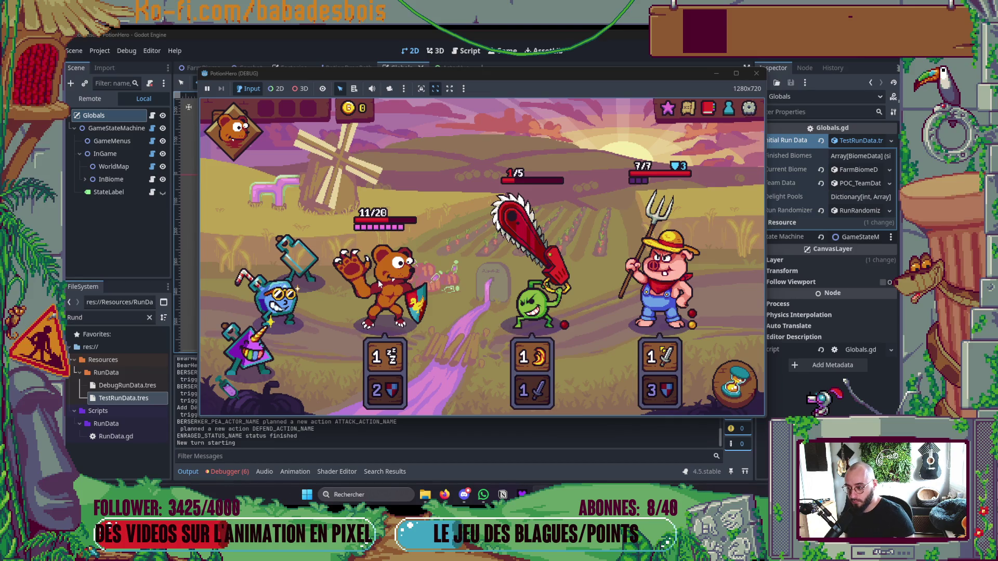
- Close the game and review the logged errors in the Debugger's Errors tab
{"action": "left_click", "coordinate": [236, 472]}
{"action": "left_click", "coordinate": [236, 361]}
{"action": "scroll", "coordinate": [468, 414], "scroll_direction": "down", "scroll_amount": 3}
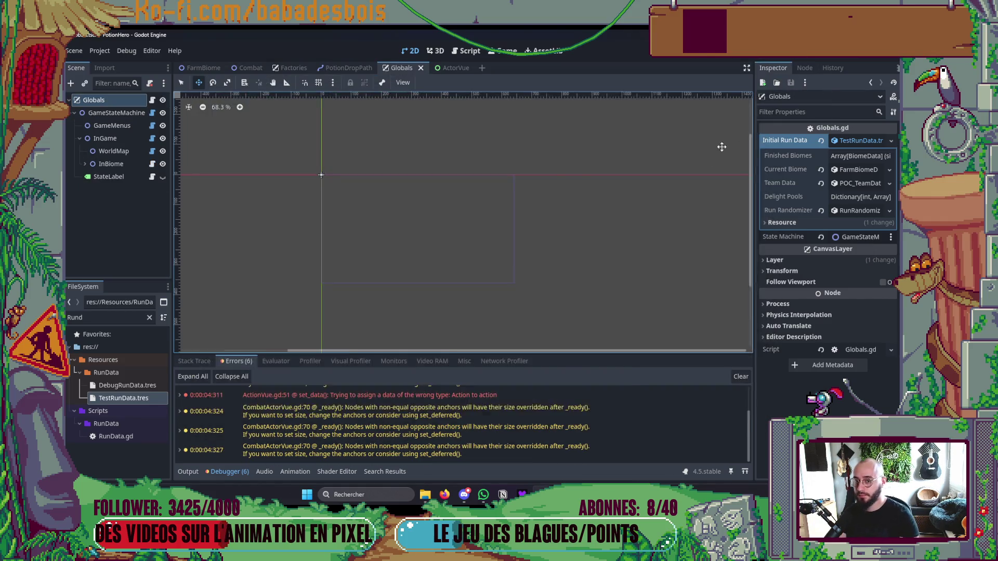
- Back in Neovim, uncomment the is_fury_ready line in the fury update code
{"action": "key", "text": "alt+Tab"}
{"action": "scroll", "coordinate": [631, 316], "scroll_direction": "down", "scroll_amount": 12}
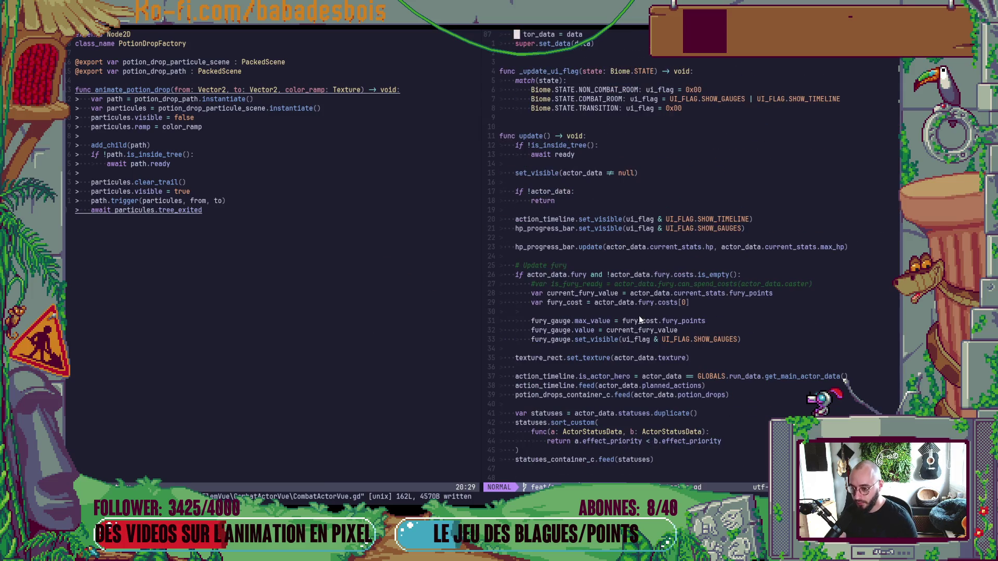
{"action": "left_click", "coordinate": [531, 284]}
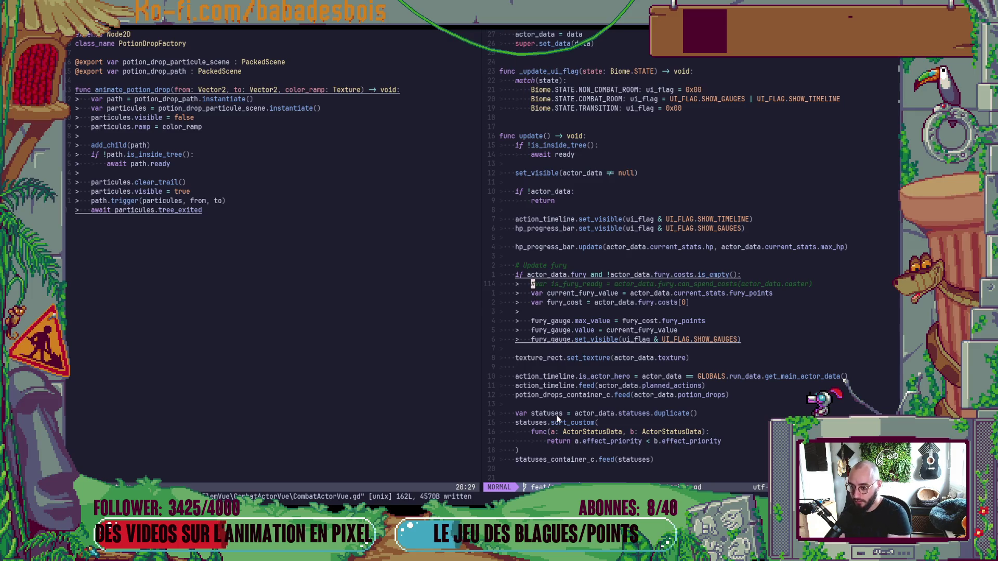
{"action": "key", "text": "x"}
- Add 'character_button.set_visible(is_fury_ready)' on line 121 using completion
{"action": "key", "text": "0"}
{"action": "key", "text": "j"}
{"action": "key", "text": "j"}
{"action": "key", "text": "j"}
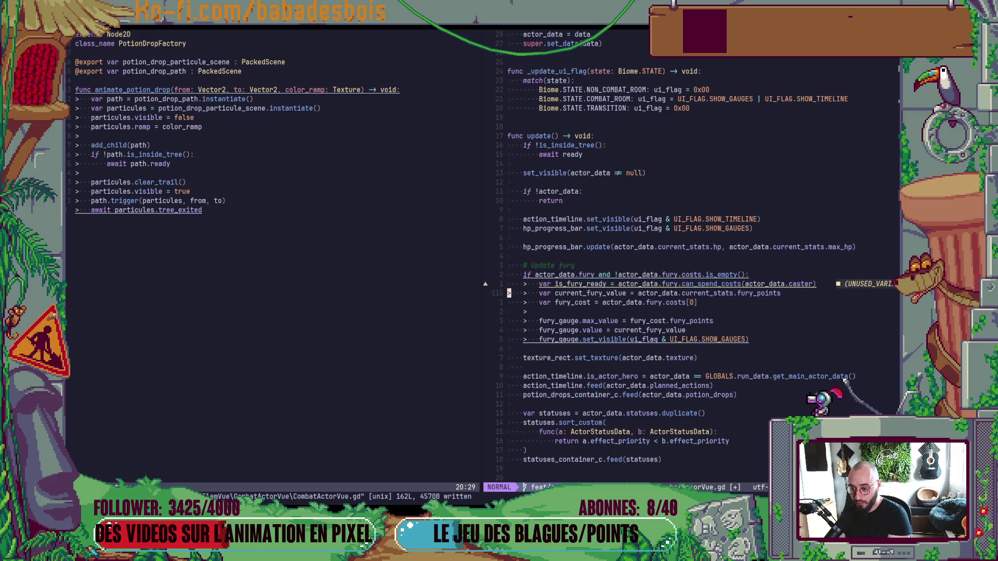
{"action": "type", "text": "och"}
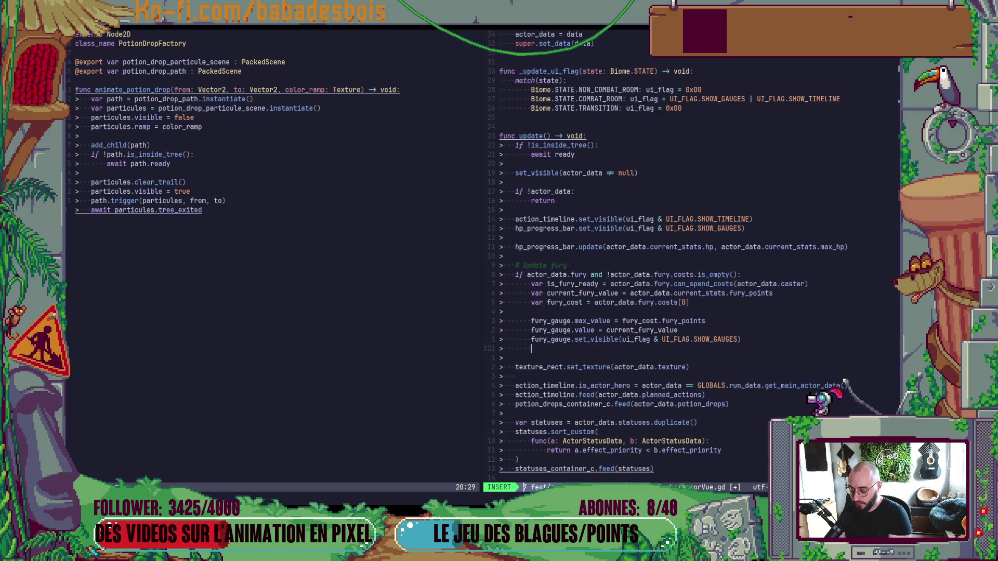
{"action": "key", "text": "Down"}
{"action": "type", "text": ".s"}
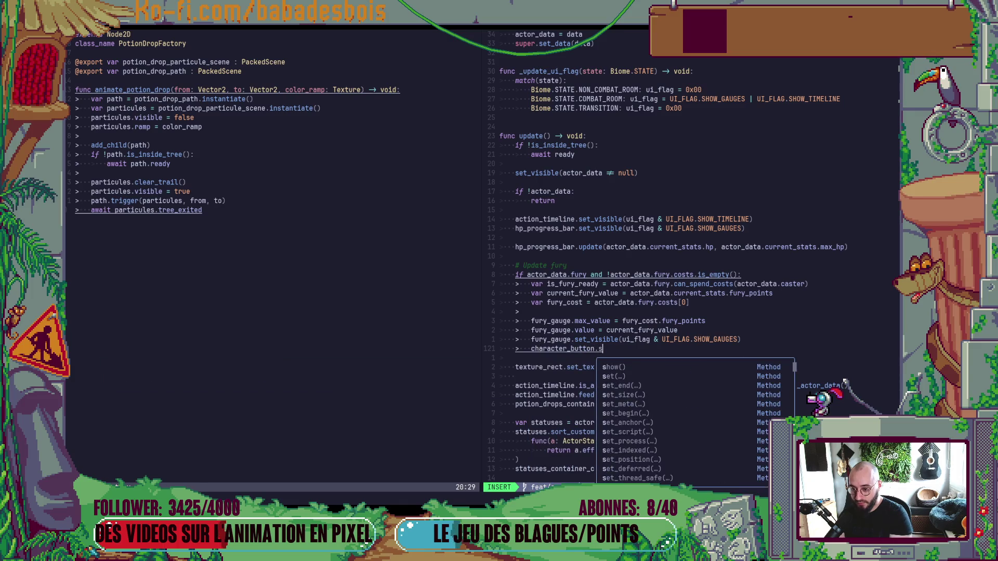
{"action": "type", "text": "et_vi"}
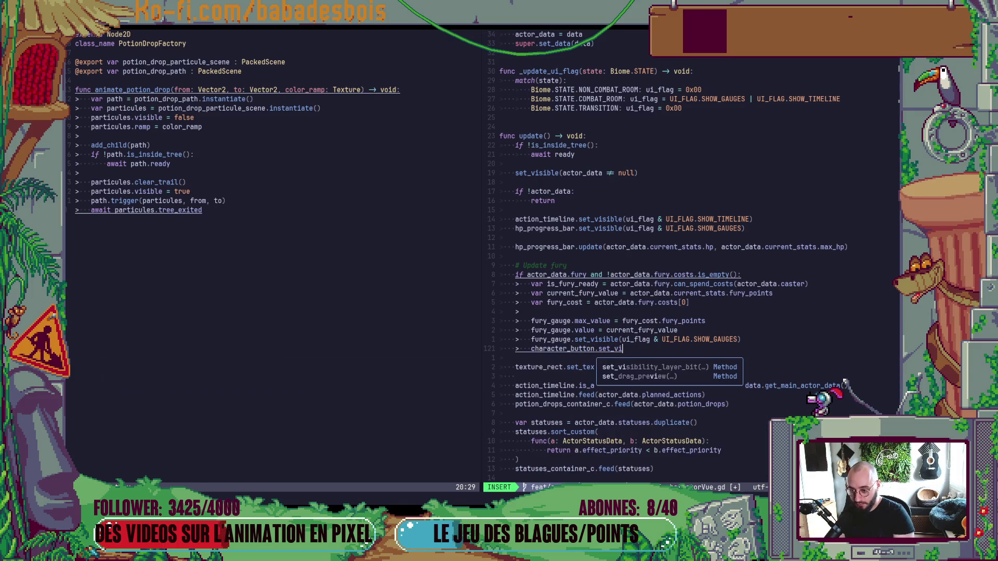
{"action": "type", "text": "sible"}
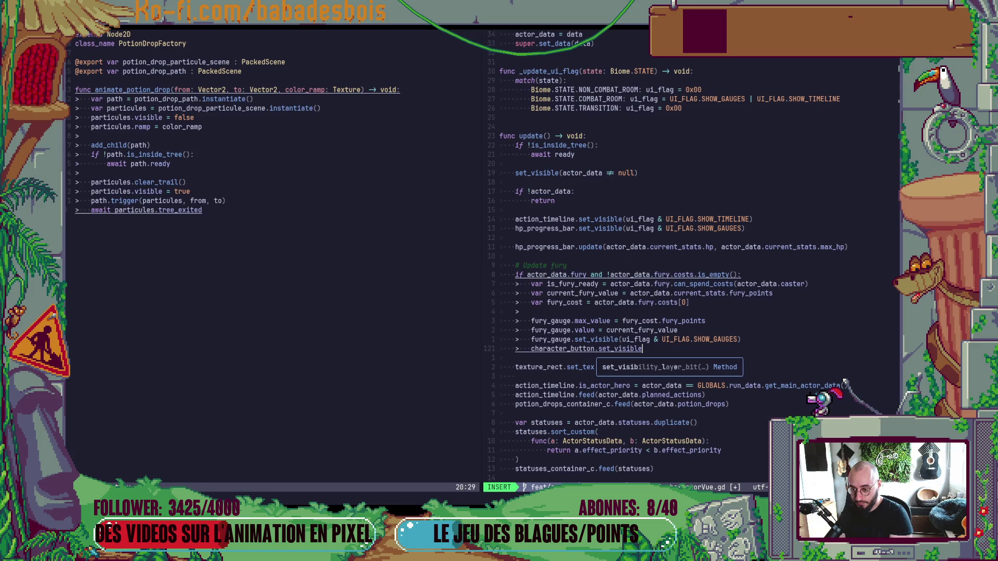
{"action": "type", "text": "(fu"}
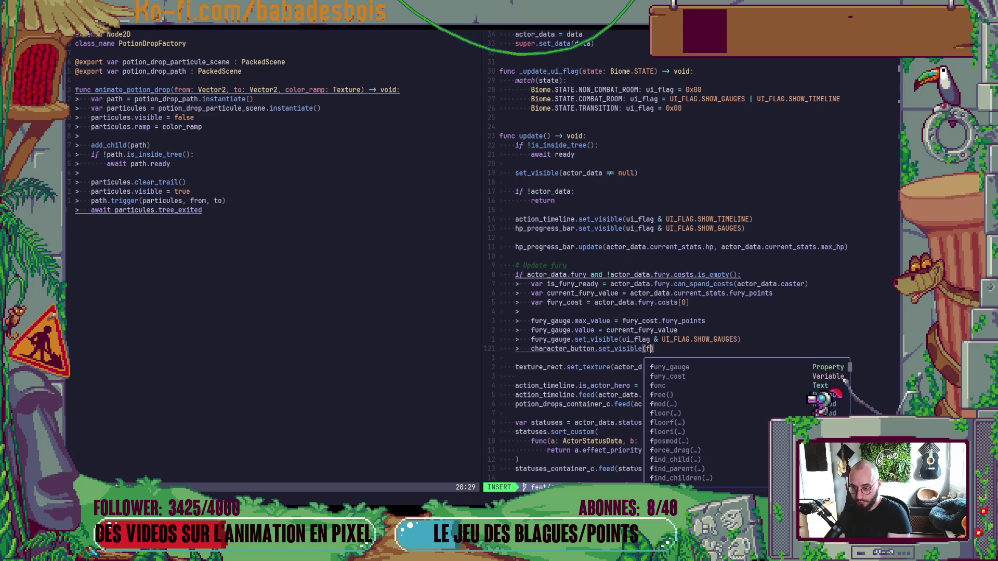
{"action": "key", "text": "Down"}
{"action": "key", "text": "Down"}
{"action": "key", "text": "Down"}
{"action": "key", "text": "Up"}
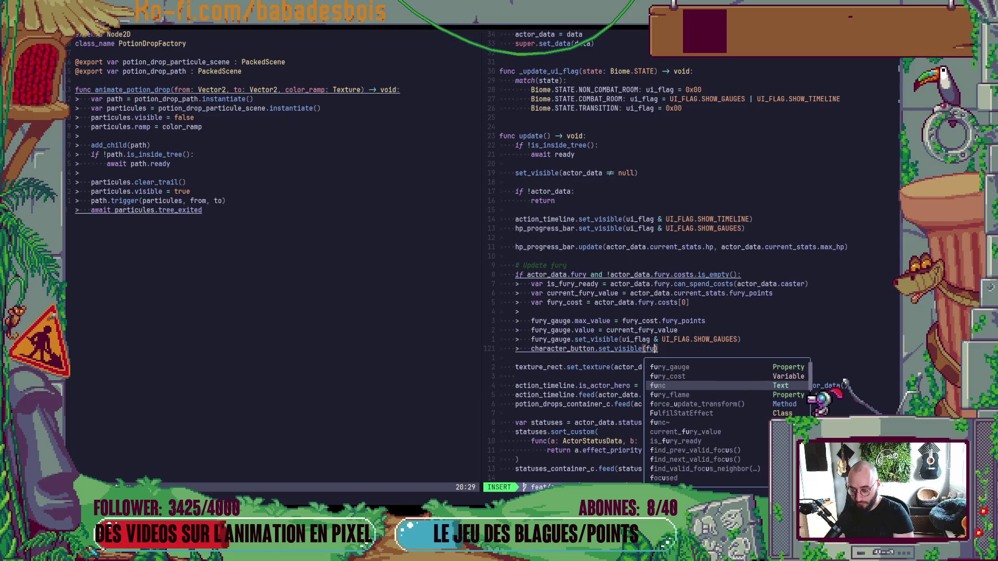
{"action": "type", "text": "ry"}
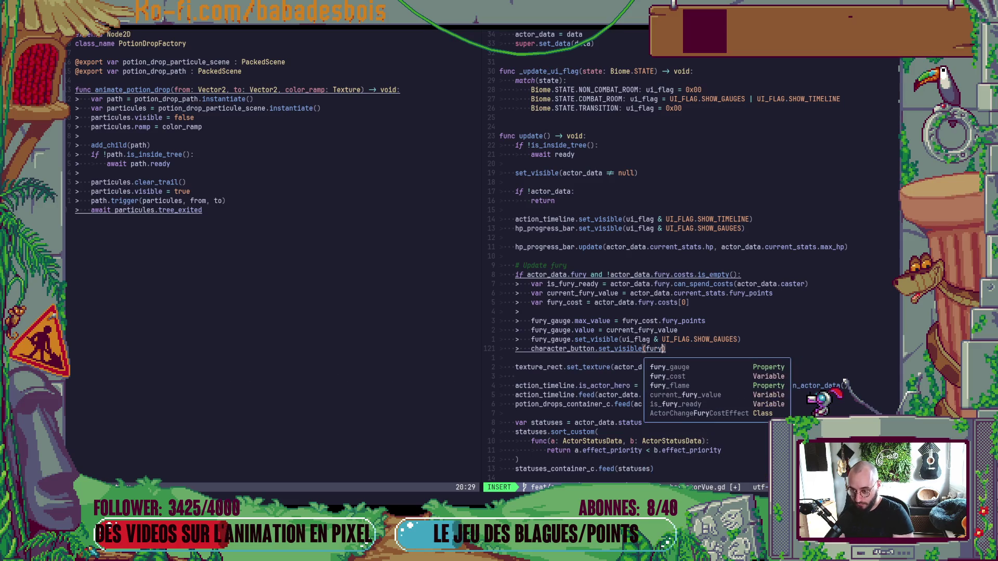
{"action": "type", "text": "_rea"}
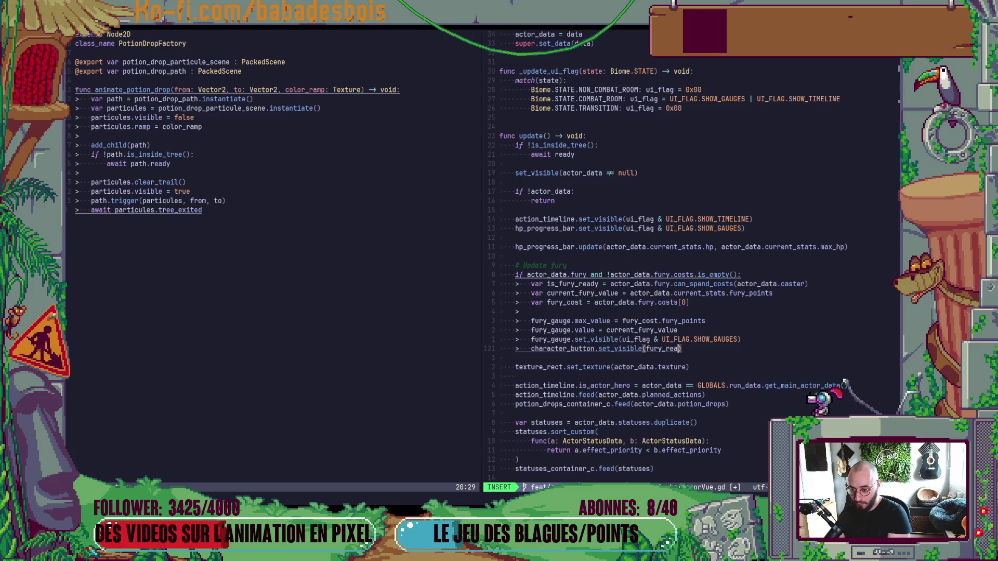
{"action": "key", "text": "ctrl+w"}
{"action": "type", "text": "is"}
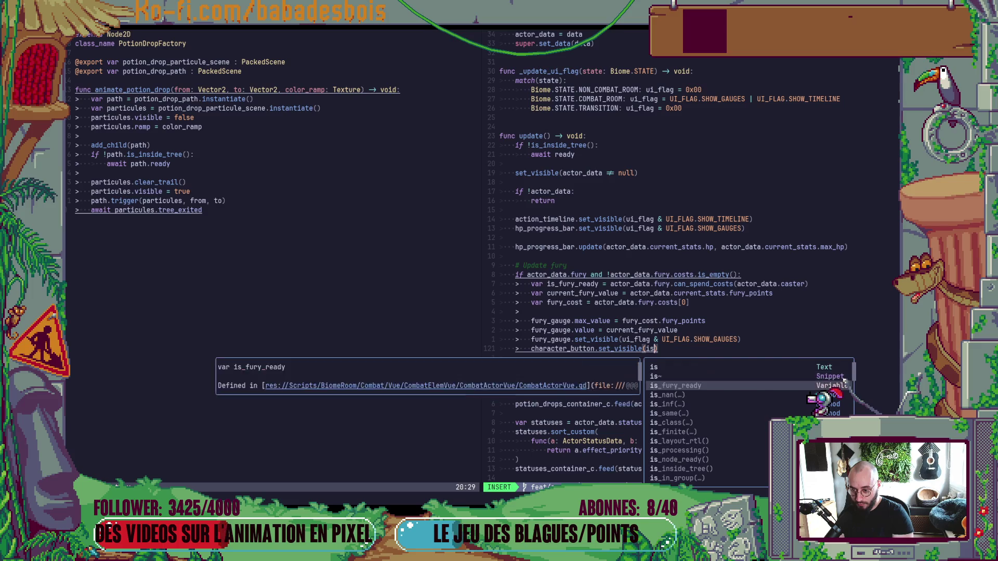
{"action": "key", "text": "Return"}
{"action": "key", "text": "Escape"}
- Save CombatActorVue.gd and run the project in Godot with F5
{"action": "key", "text": "Return"}
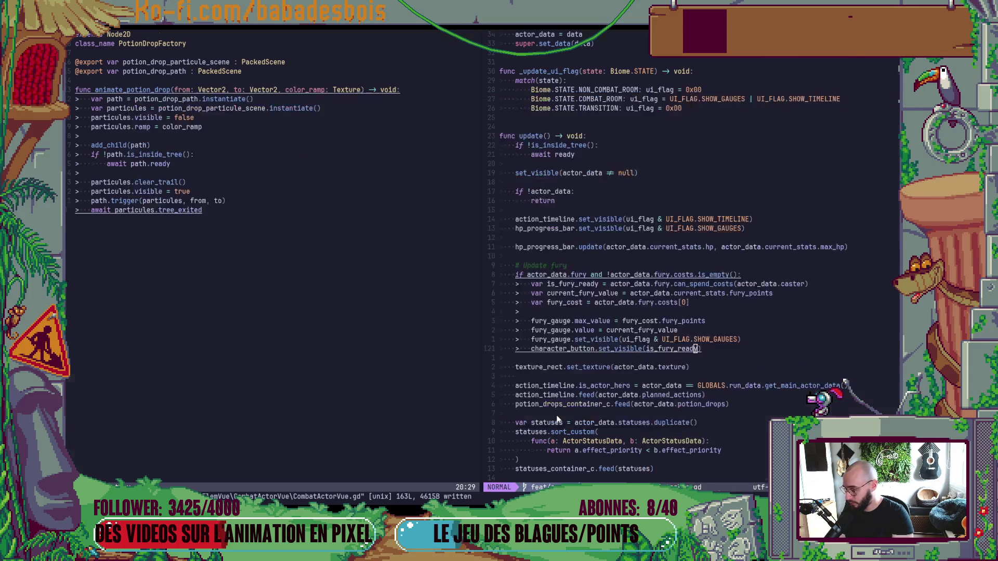
{"action": "key", "text": "alt+Tab"}
{"action": "key", "text": "F5"}
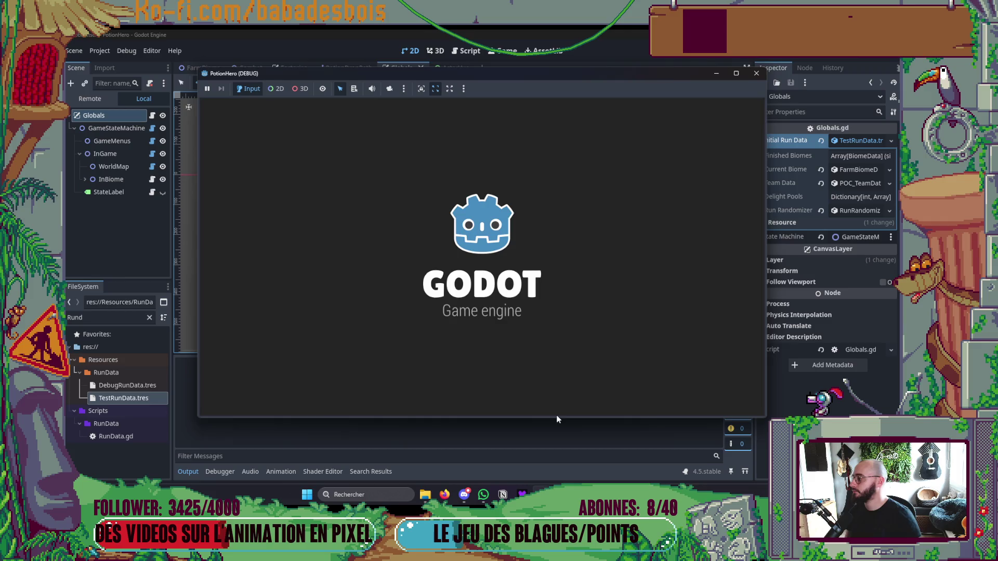
- Enter the first combat node from the route map and end two turns
{"action": "left_click", "coordinate": [687, 108]}
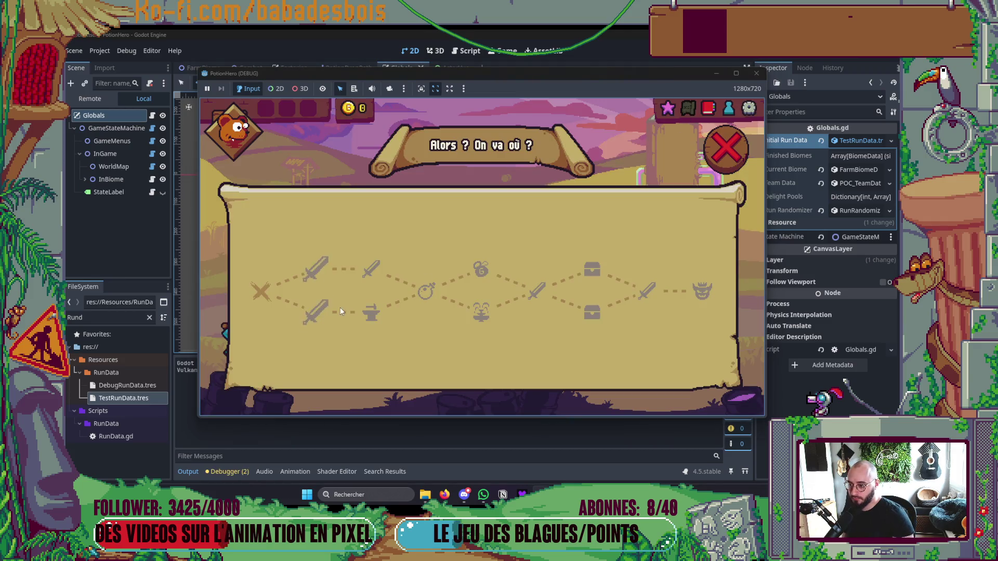
{"action": "left_click", "coordinate": [316, 271]}
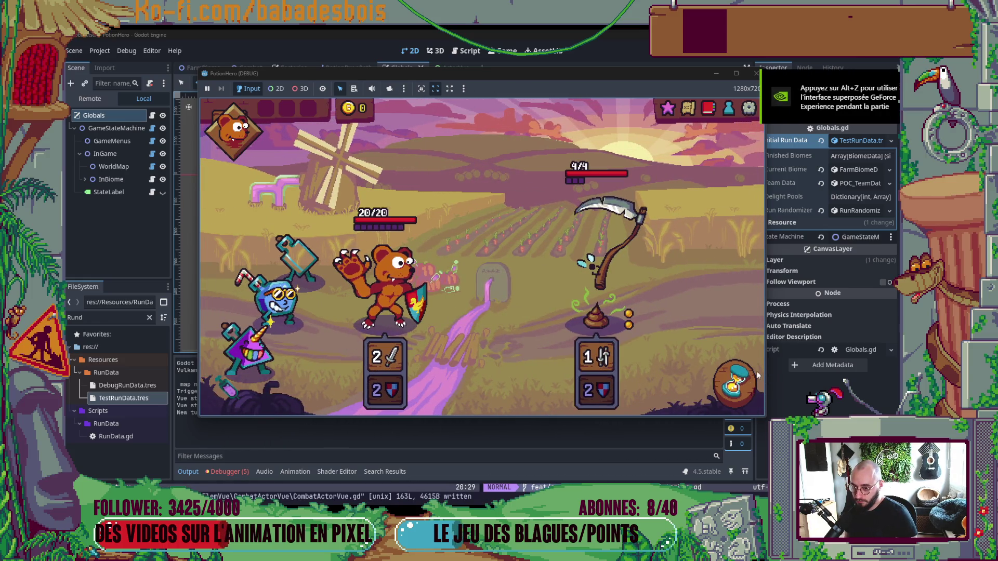
{"action": "left_click", "coordinate": [741, 382]}
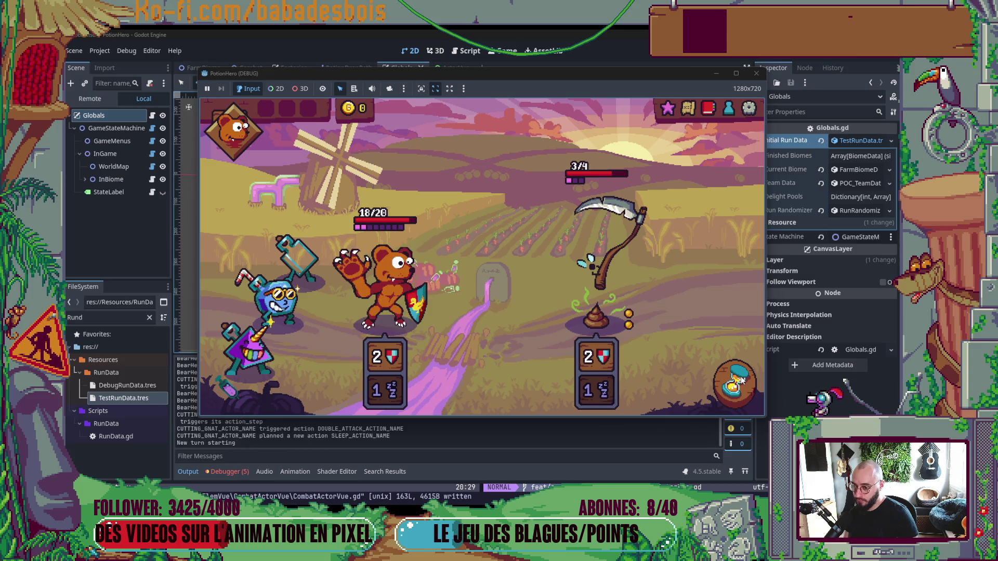
{"action": "left_click", "coordinate": [742, 382]}
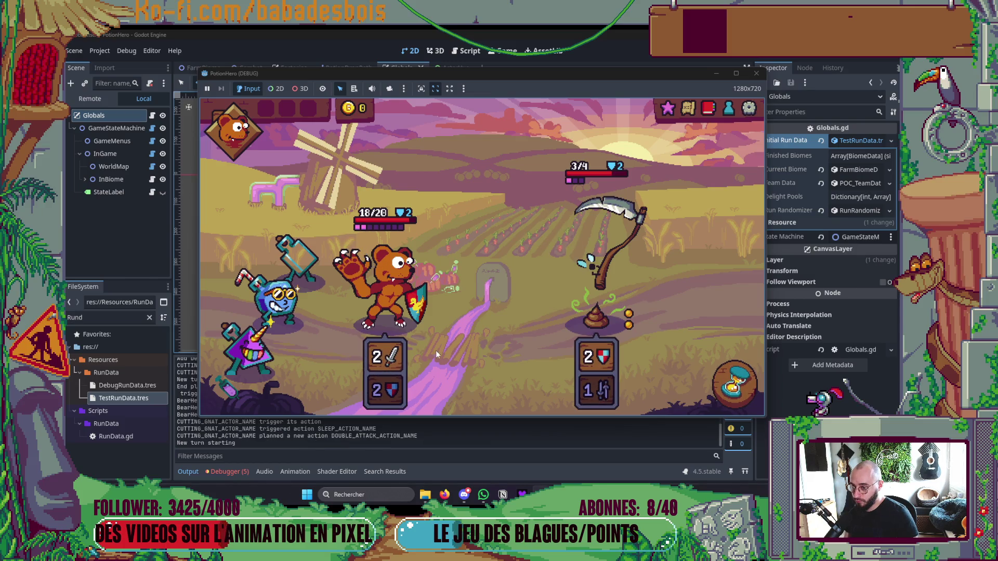
- Give the bear the boost potion and keep ending turns until the scythe enemy is at 2/4
{"action": "left_click_drag", "start_coordinate": [310, 313], "coordinate": [385, 280]}
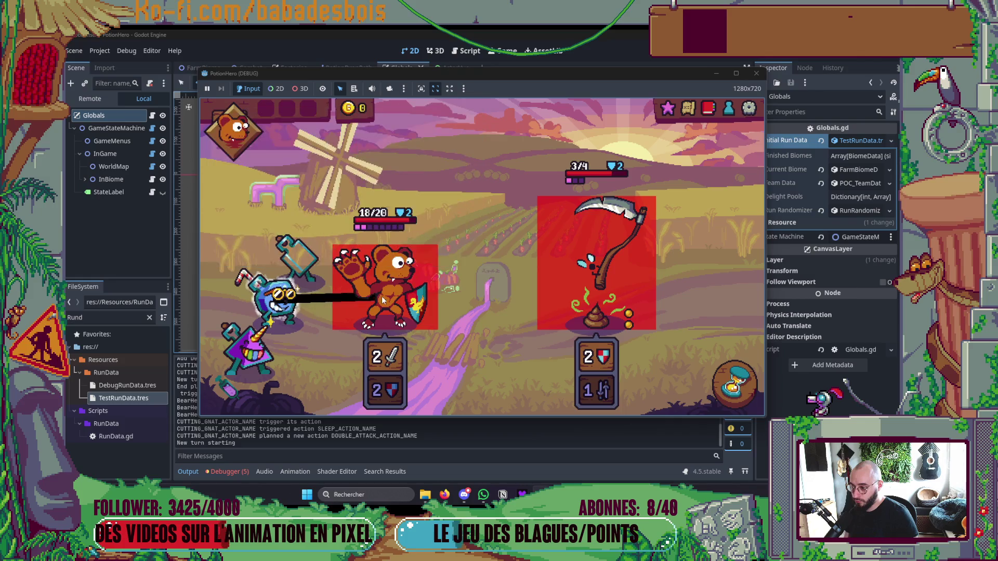
{"action": "left_click", "coordinate": [747, 389]}
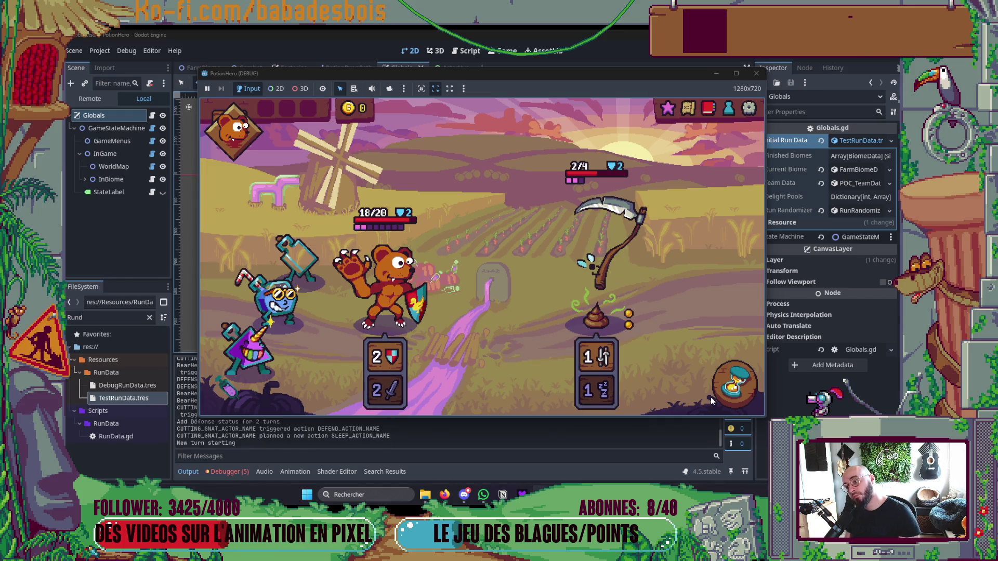
{"action": "left_click", "coordinate": [734, 384]}
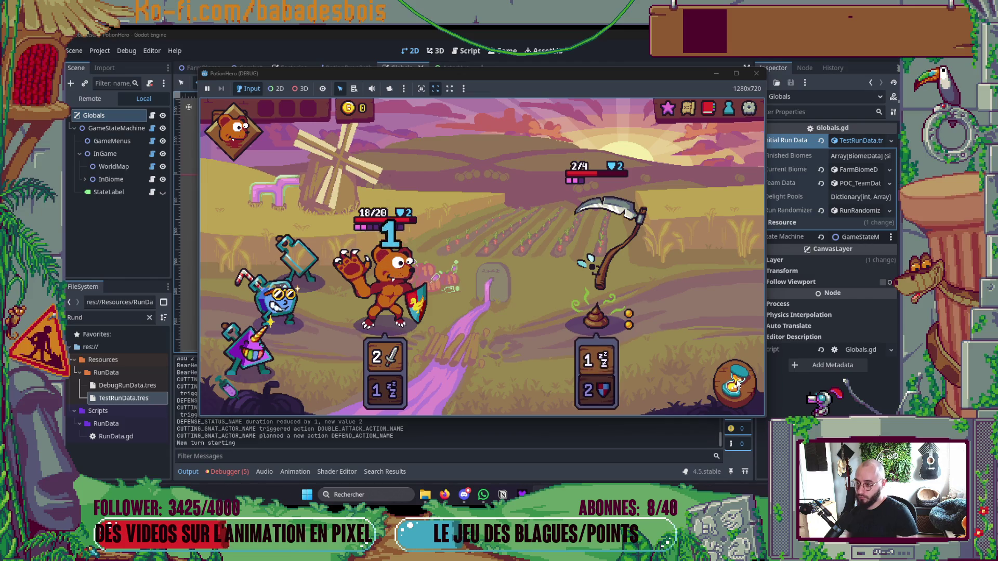
{"action": "left_click", "coordinate": [735, 385]}
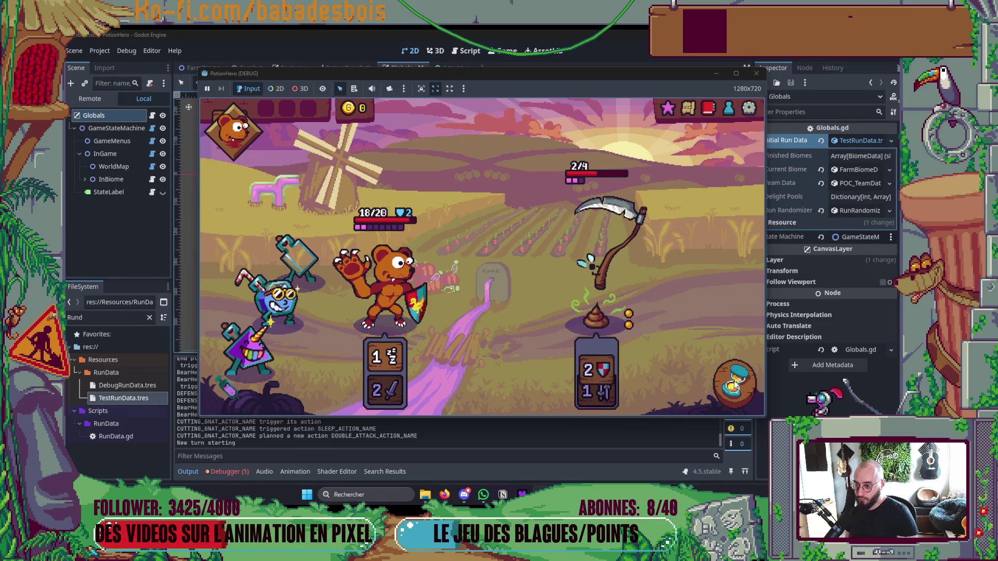
{"action": "left_click", "coordinate": [735, 385]}
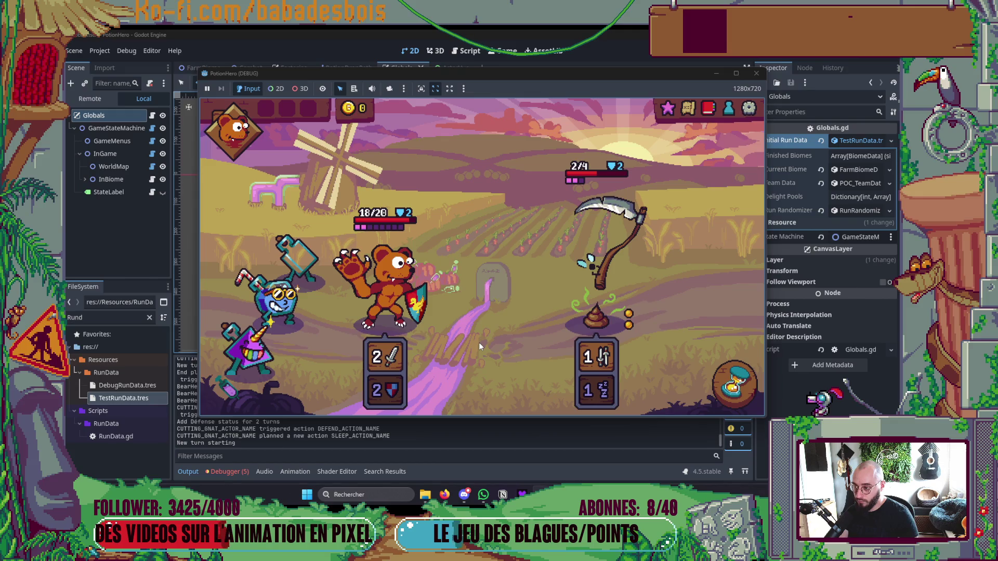
- End three more turns in the scythe fight
{"action": "mouse_move", "coordinate": [296, 311]}
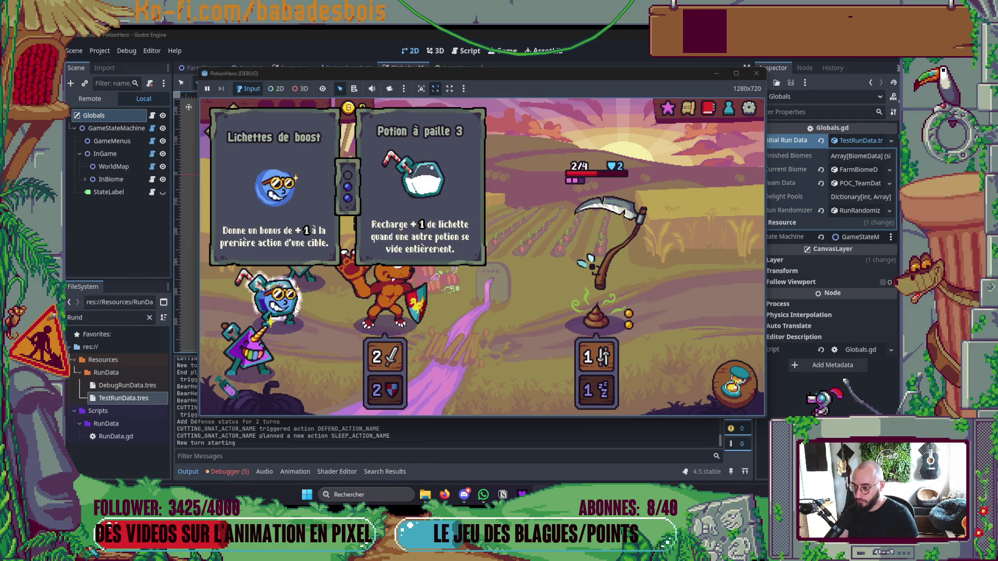
{"action": "left_click", "coordinate": [732, 383]}
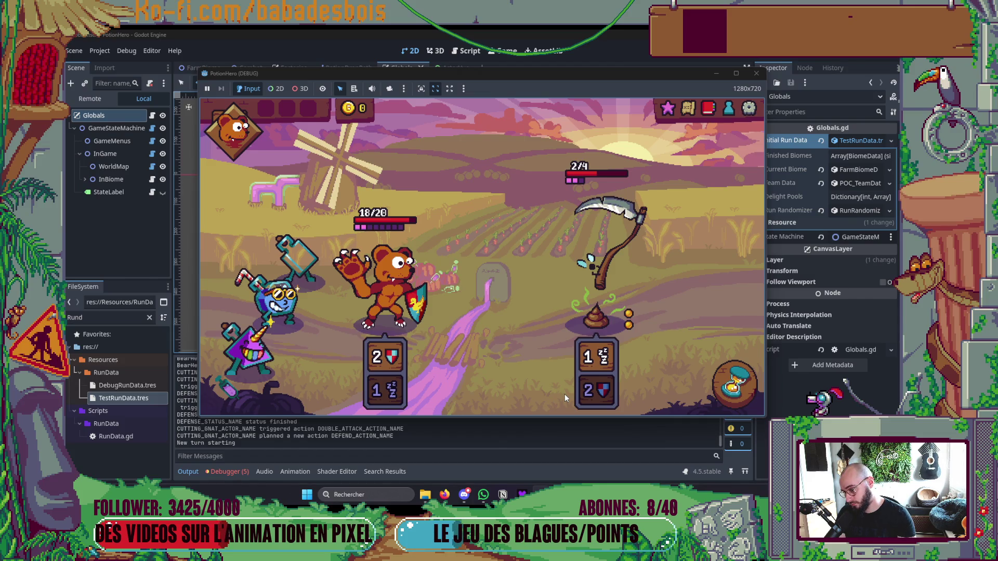
{"action": "left_click", "coordinate": [733, 385]}
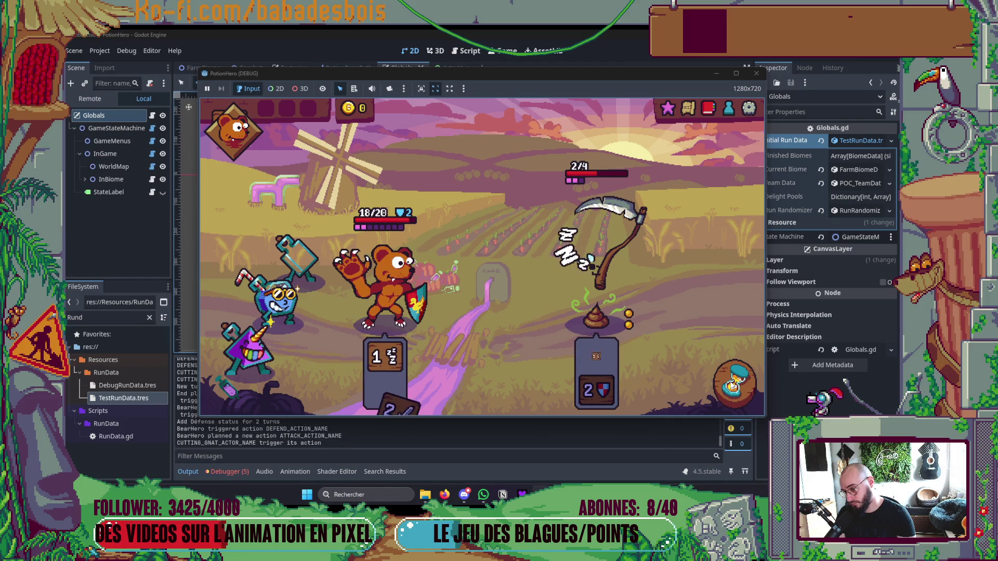
{"action": "left_click", "coordinate": [733, 384]}
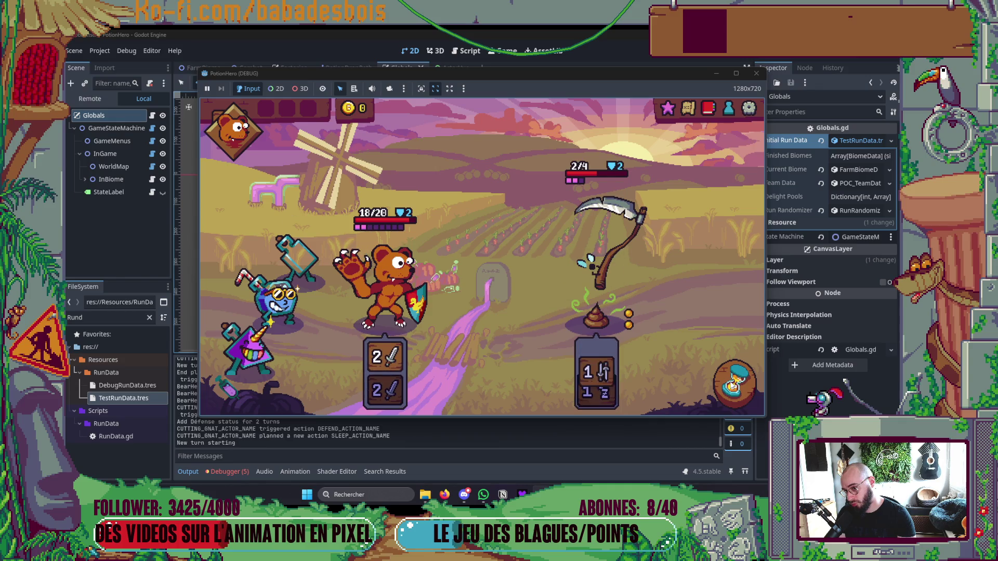
- Boost the bear, trigger its Berserk fury to win, and accept the 1-gold reward
{"action": "mouse_move", "coordinate": [280, 306]}
{"action": "left_click_drag", "start_coordinate": [280, 306], "coordinate": [367, 289]}
{"action": "left_click", "coordinate": [734, 384]}
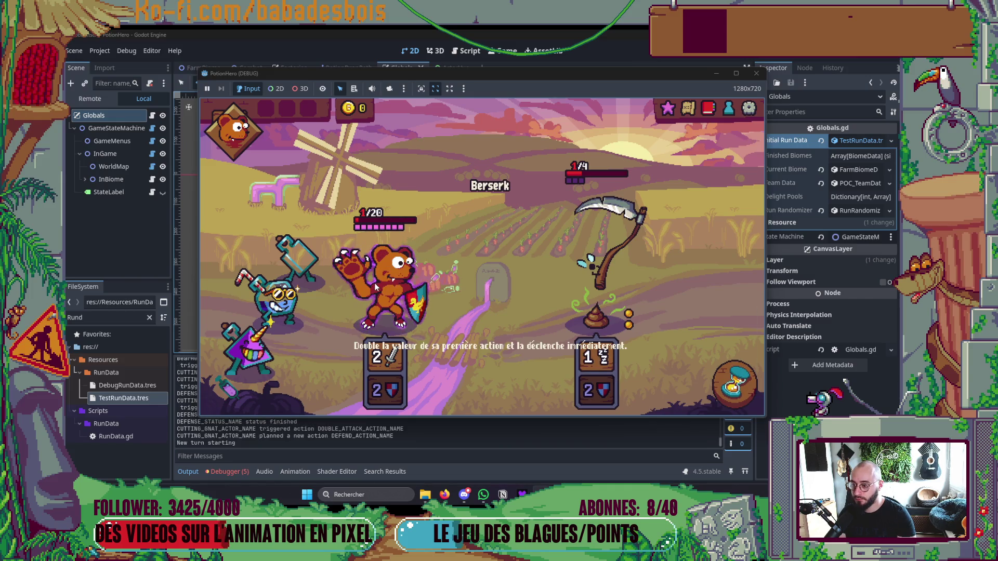
{"action": "left_click", "coordinate": [403, 300]}
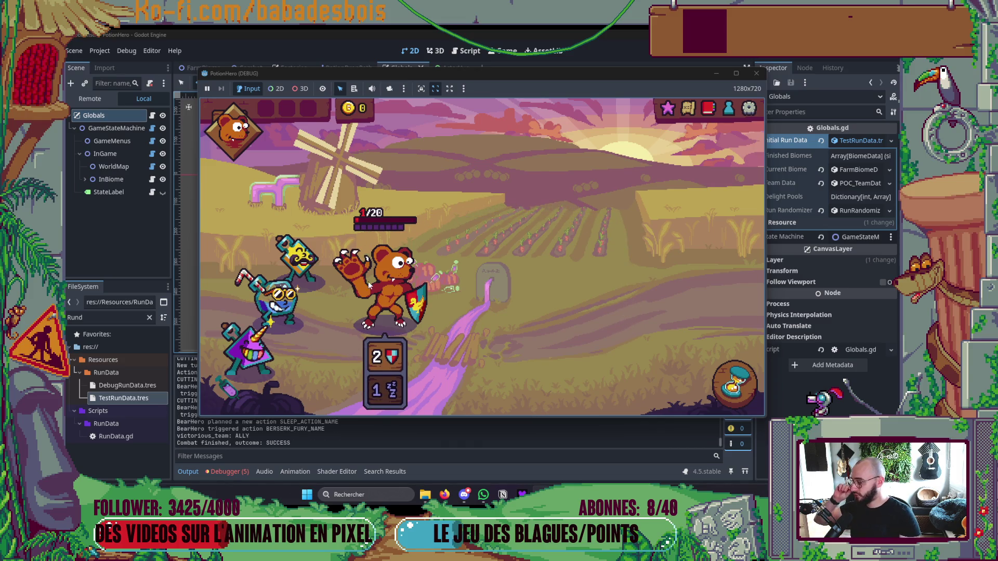
{"action": "mouse_move", "coordinate": [306, 267]}
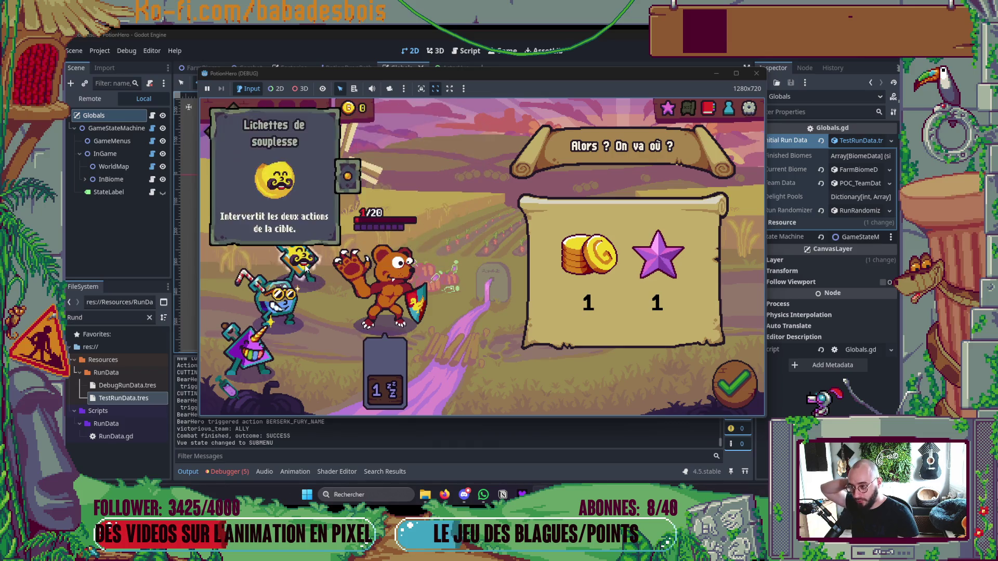
{"action": "left_click", "coordinate": [733, 384]}
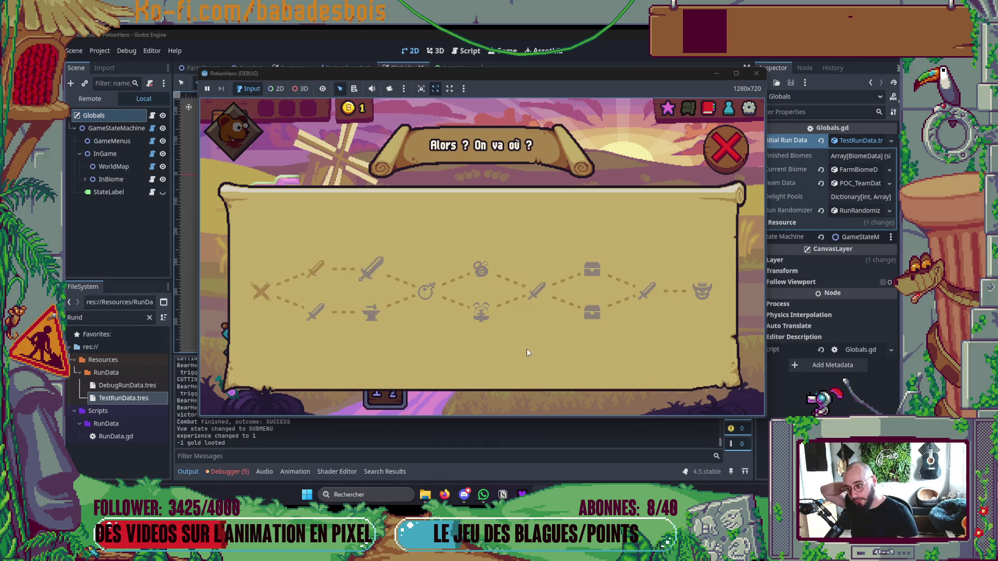
- Enter the next farm fight against the chainsaw pea and pig farmer and inspect the boost potion card
{"action": "left_click", "coordinate": [376, 270]}
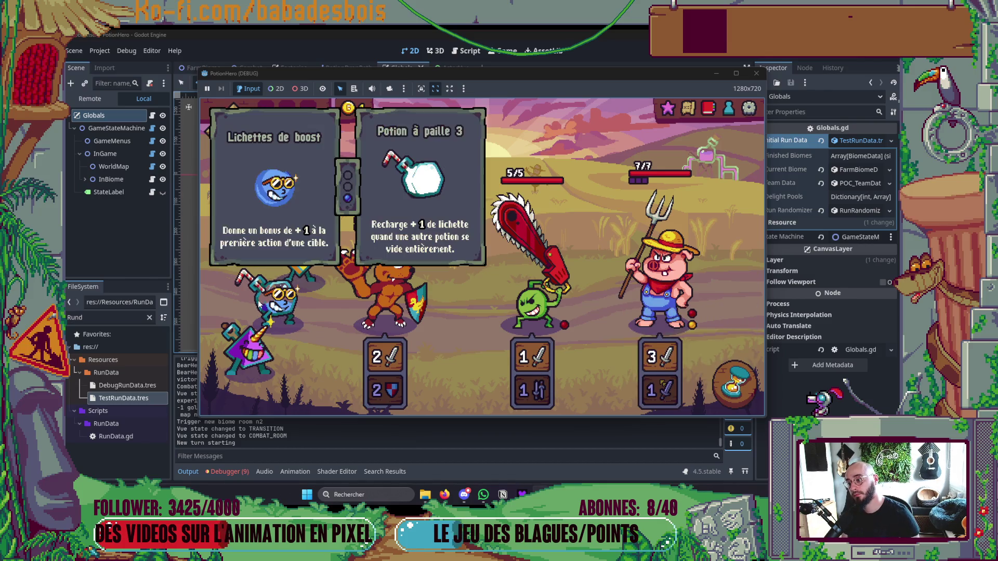
{"action": "mouse_move", "coordinate": [275, 311]}
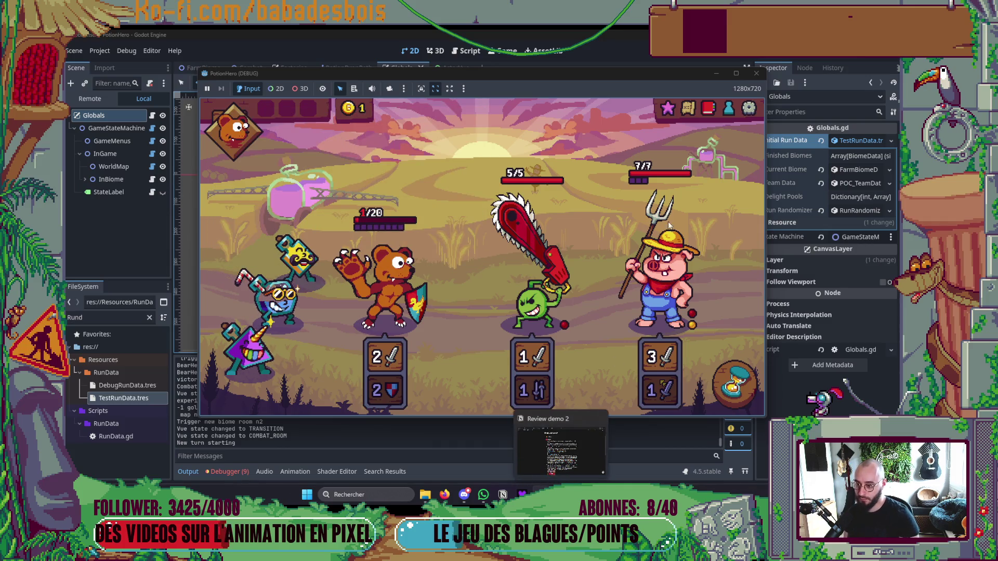
- Stop the game, open PotionVue.tscn, and expand the Aura node's shader parameters
{"action": "left_click", "coordinate": [761, 75]}
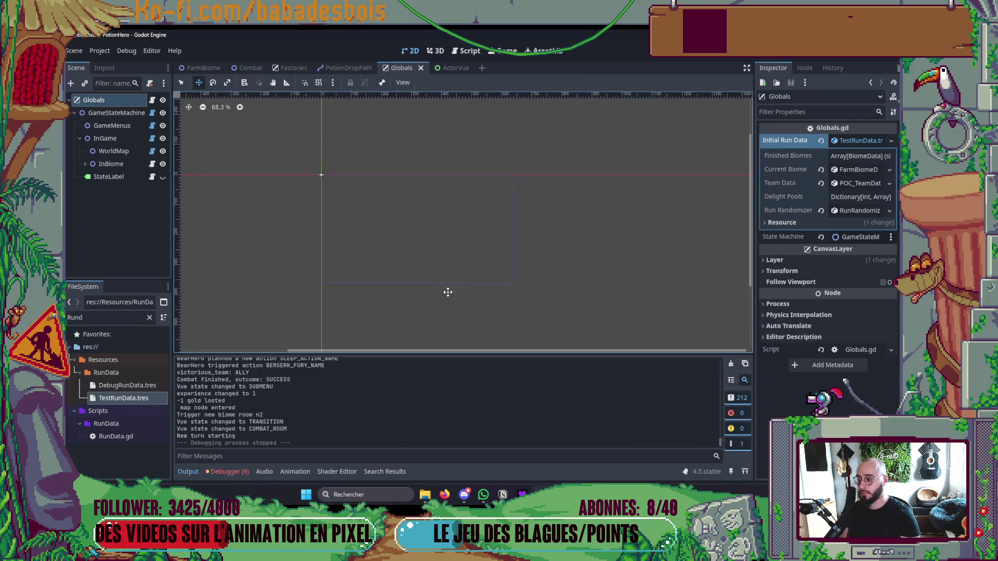
{"action": "key", "text": "ctrl+shift+o"}
{"action": "type", "text": "Potion"}
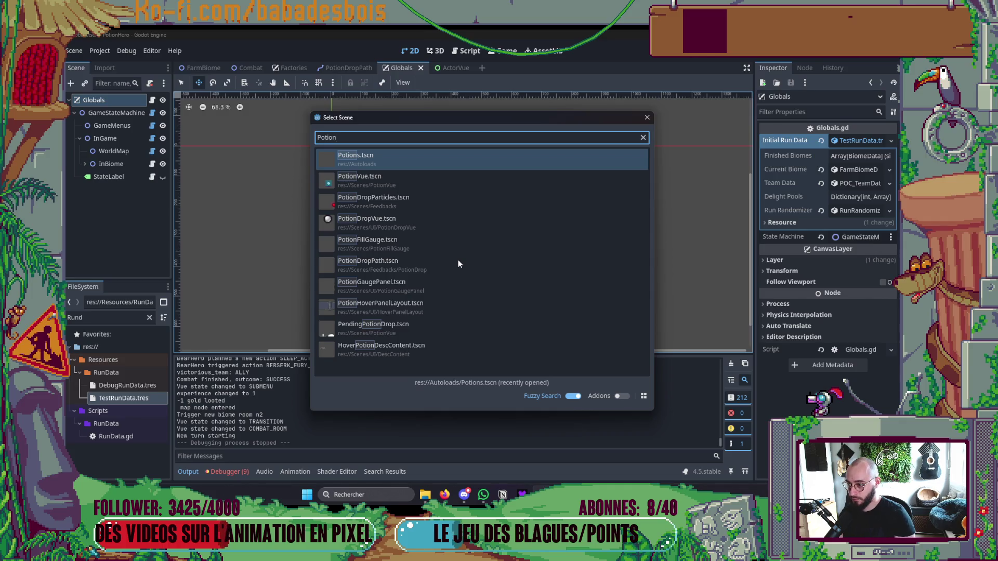
{"action": "key", "text": "Down"}
{"action": "key", "text": "Return"}
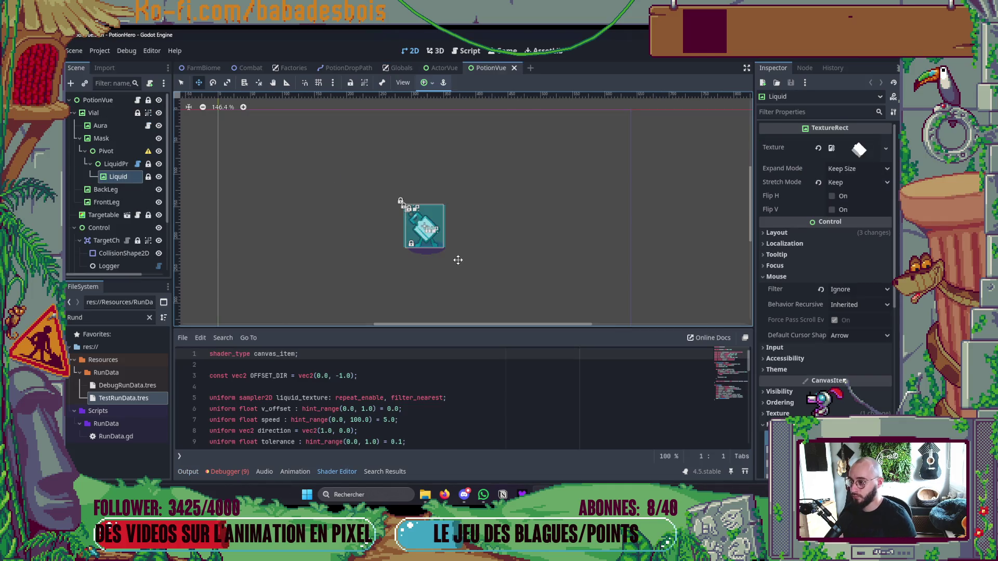
{"action": "left_click", "coordinate": [102, 126]}
{"action": "scroll", "coordinate": [858, 345], "scroll_direction": "down", "scroll_amount": 10}
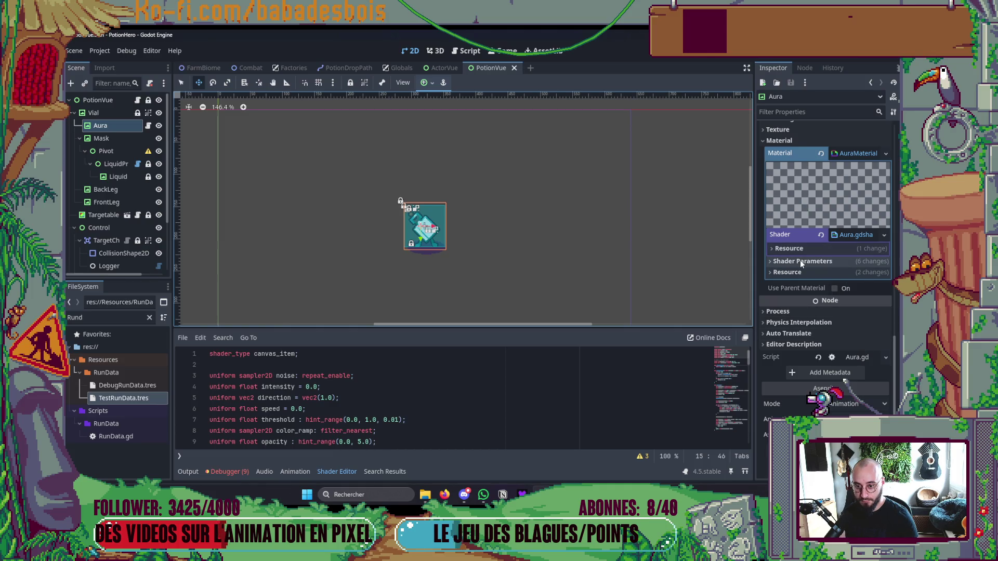
{"action": "left_click", "coordinate": [800, 262]}
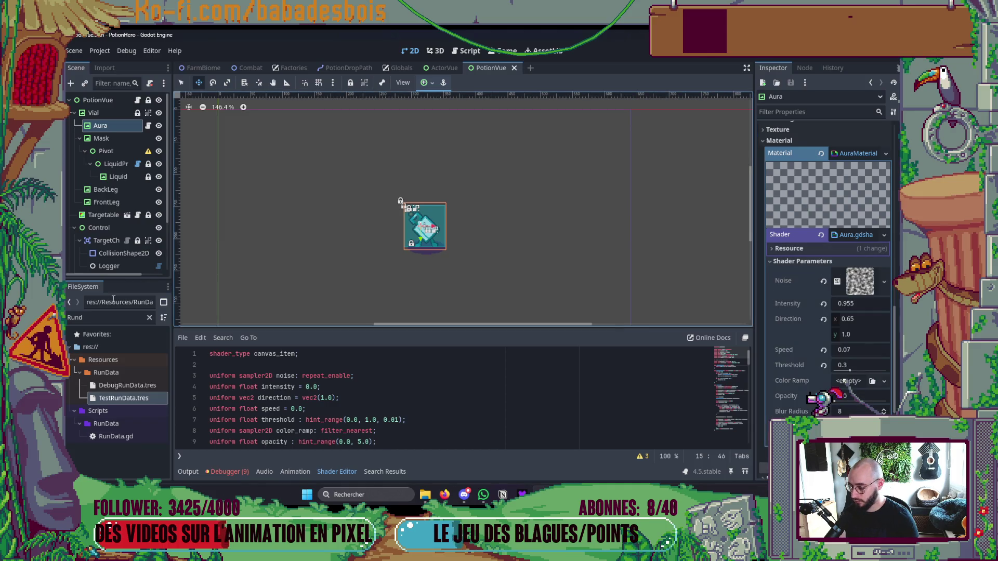
- Set the Aura's Color Ramp to GreenRamp.png and run the game to check it
{"action": "left_click", "coordinate": [88, 319]}
{"action": "type", "text": "Ramp"}
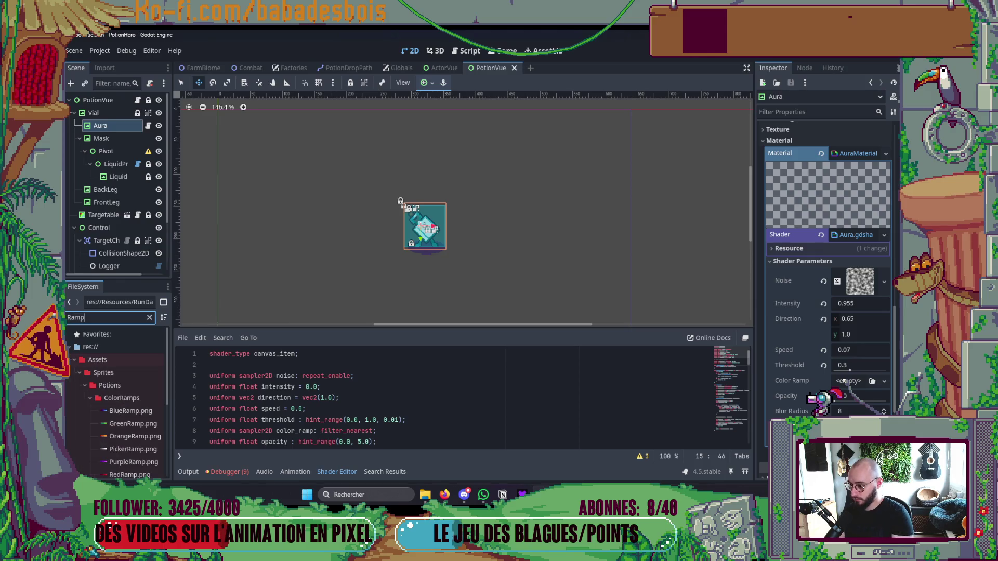
{"action": "left_click", "coordinate": [134, 424]}
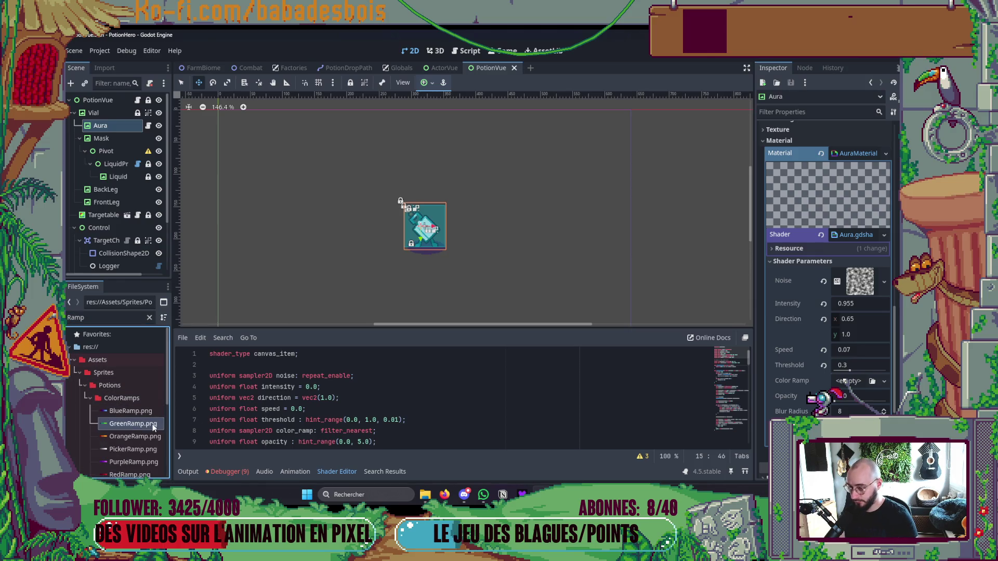
{"action": "left_click_drag", "start_coordinate": [847, 381], "coordinate": [850, 385]}
{"action": "key", "text": "F5"}
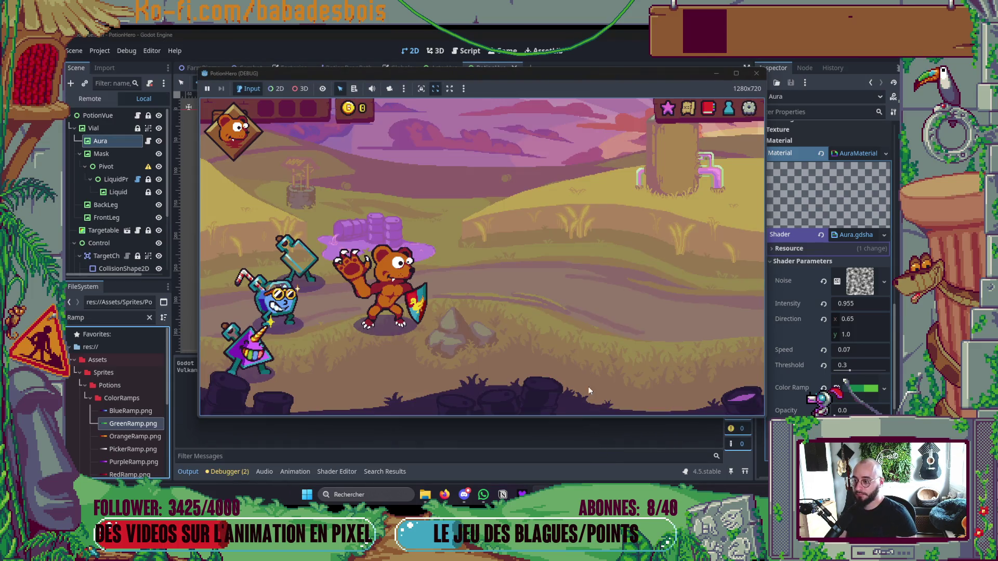
- Open the map and travel to a node to start a test combat
{"action": "left_click", "coordinate": [687, 107]}
{"action": "left_click", "coordinate": [324, 263]}
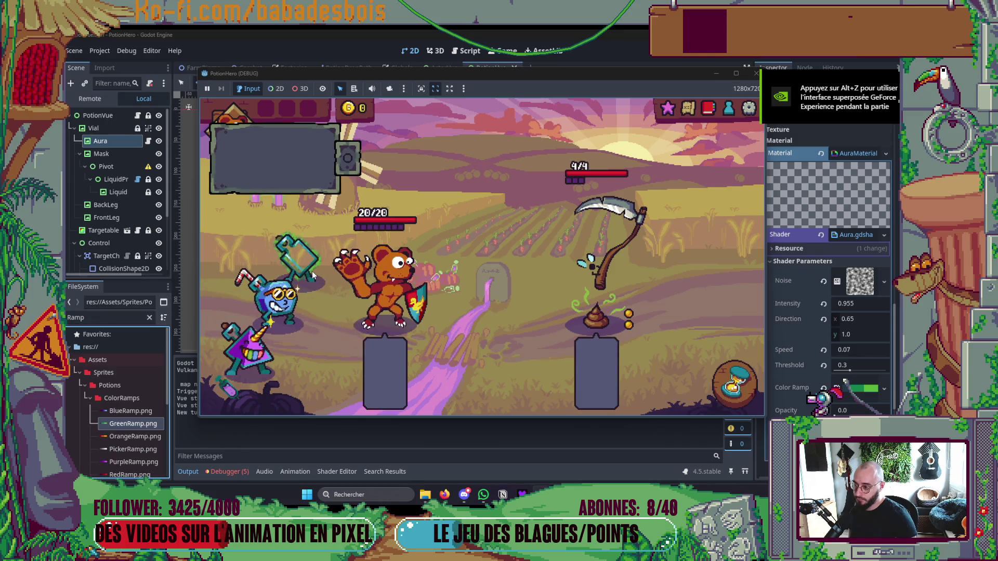
{"action": "mouse_move", "coordinate": [283, 310]}
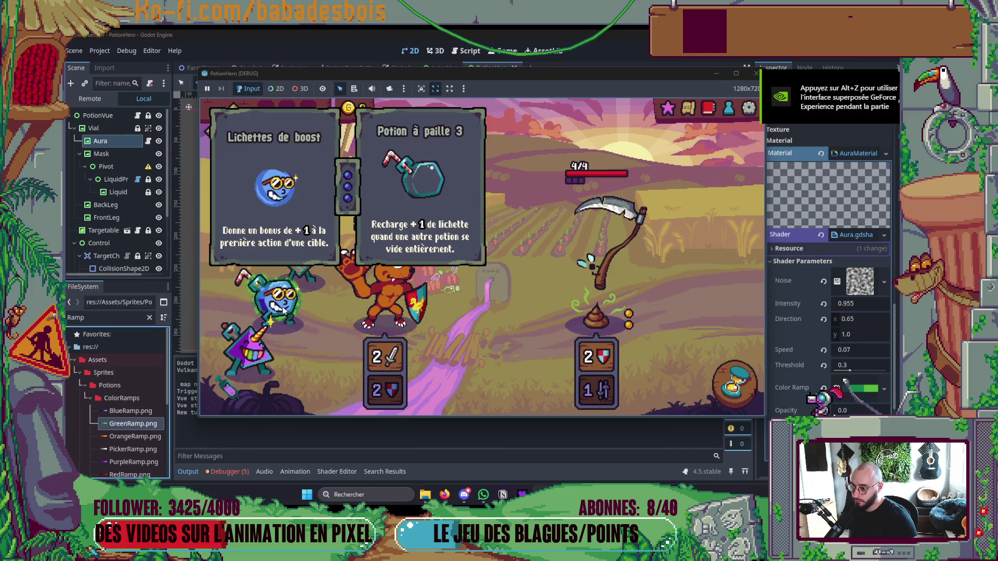
{"action": "mouse_move", "coordinate": [266, 352]}
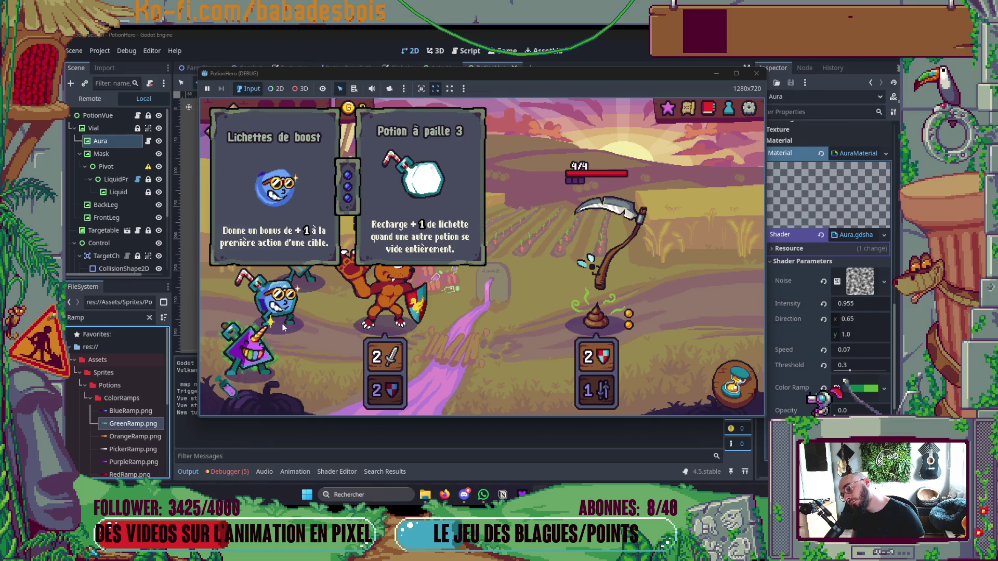
{"action": "mouse_move", "coordinate": [306, 277]}
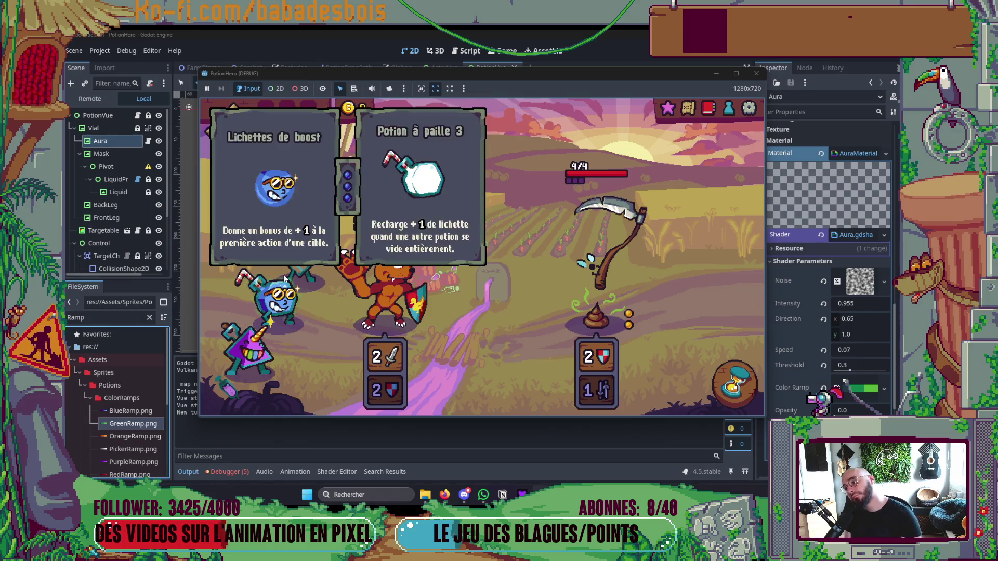
- End three turns, boost the bear with the blue potion, attack the gnat, then stop the game
{"action": "left_click", "coordinate": [731, 385]}
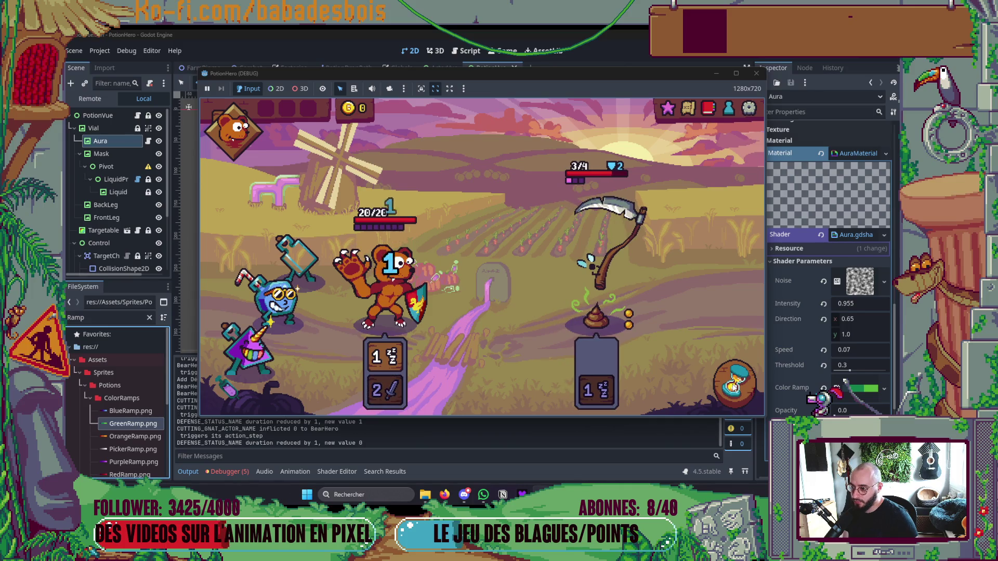
{"action": "left_click", "coordinate": [733, 385]}
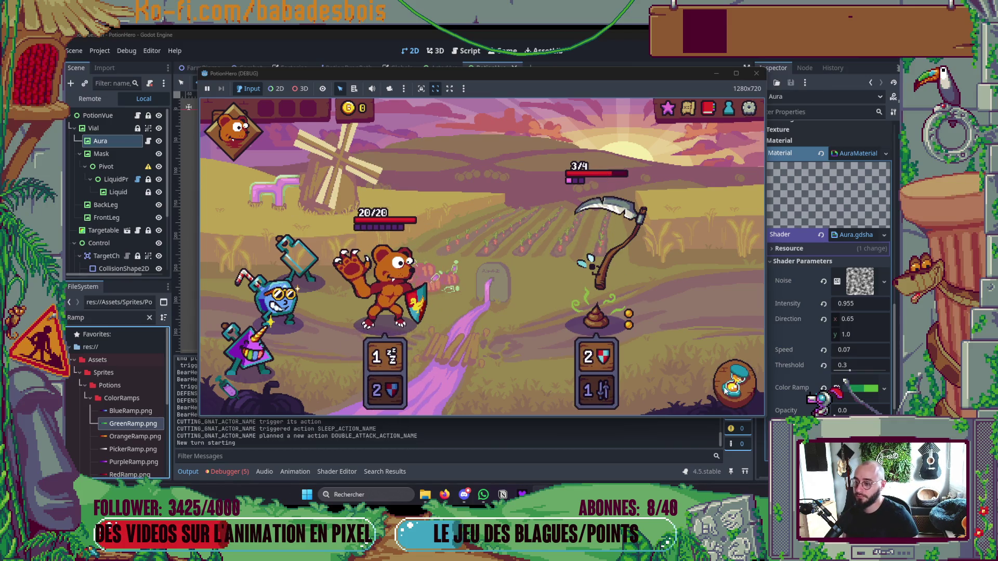
{"action": "left_click", "coordinate": [727, 391]}
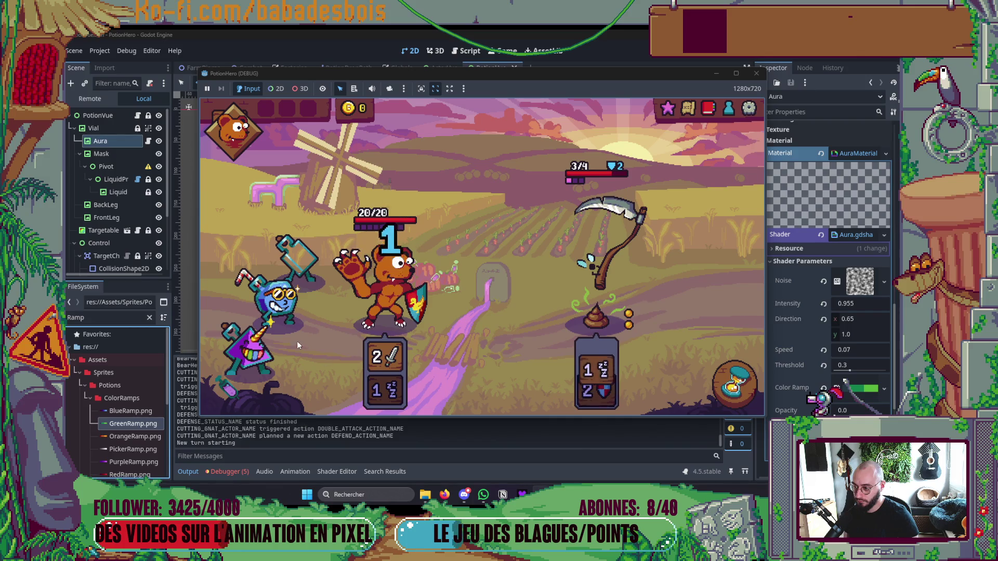
{"action": "left_click_drag", "start_coordinate": [279, 296], "coordinate": [380, 293]}
{"action": "left_click", "coordinate": [735, 384]}
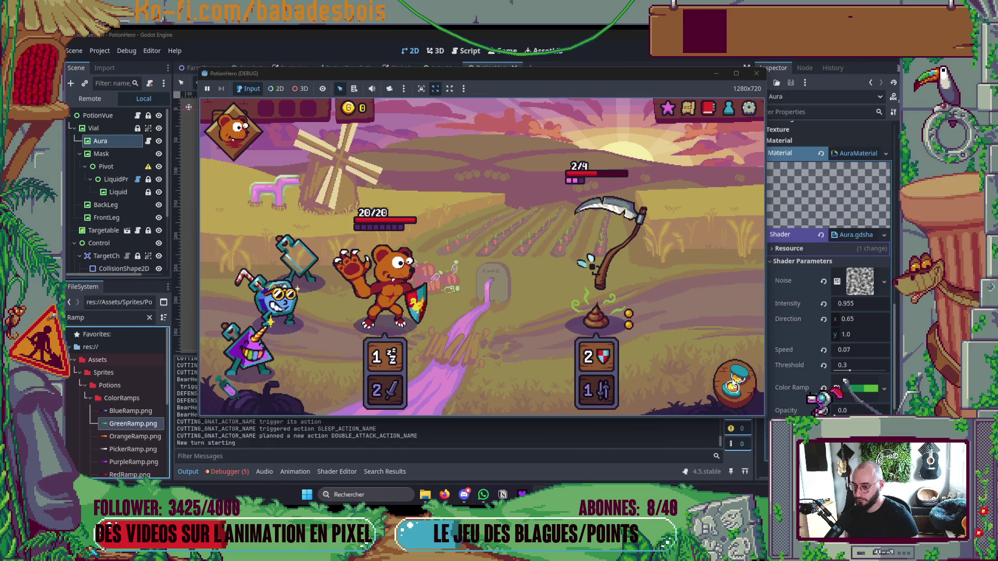
{"action": "left_click", "coordinate": [734, 374]}
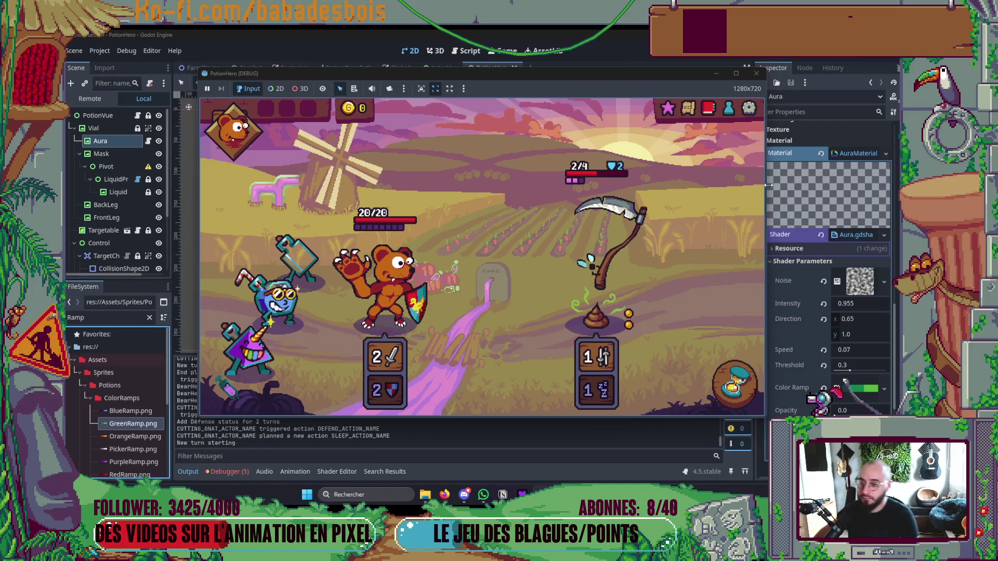
{"action": "left_click", "coordinate": [756, 74]}
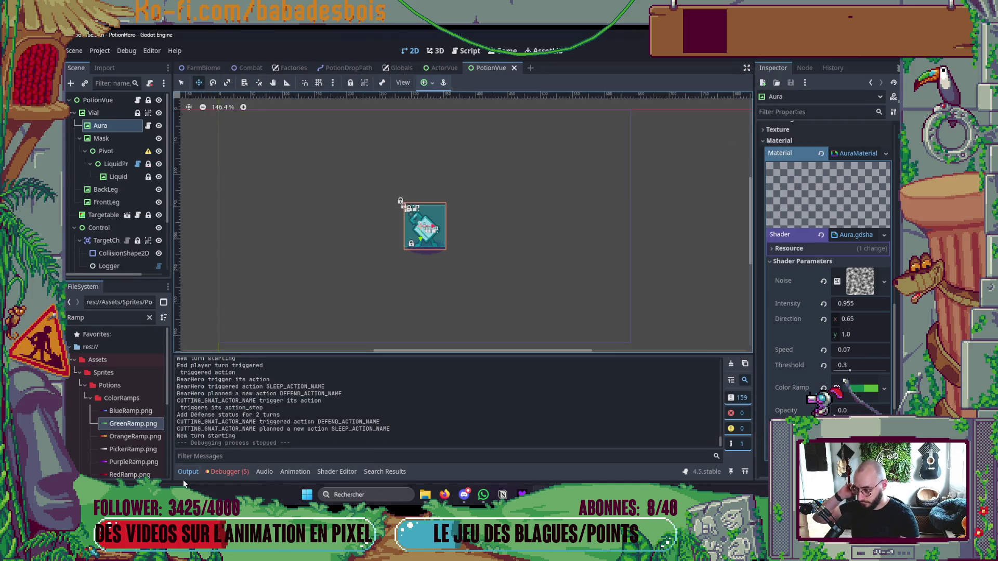
- Collapse the Output log panel and switch from Godot to the Neovim window
{"action": "left_click", "coordinate": [188, 471]}
{"action": "mouse_move", "coordinate": [599, 494]}
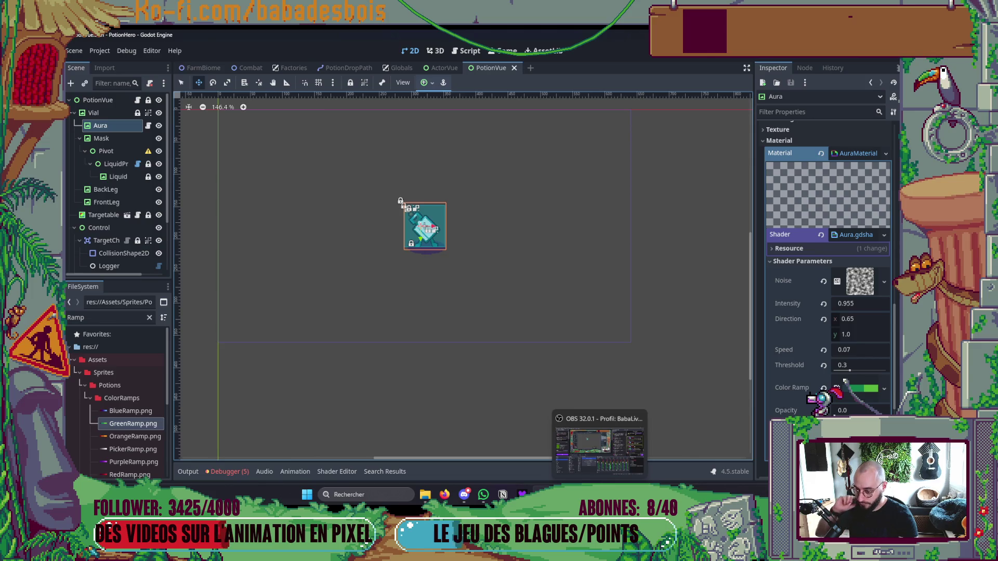
{"action": "key", "text": "alt+Tab"}
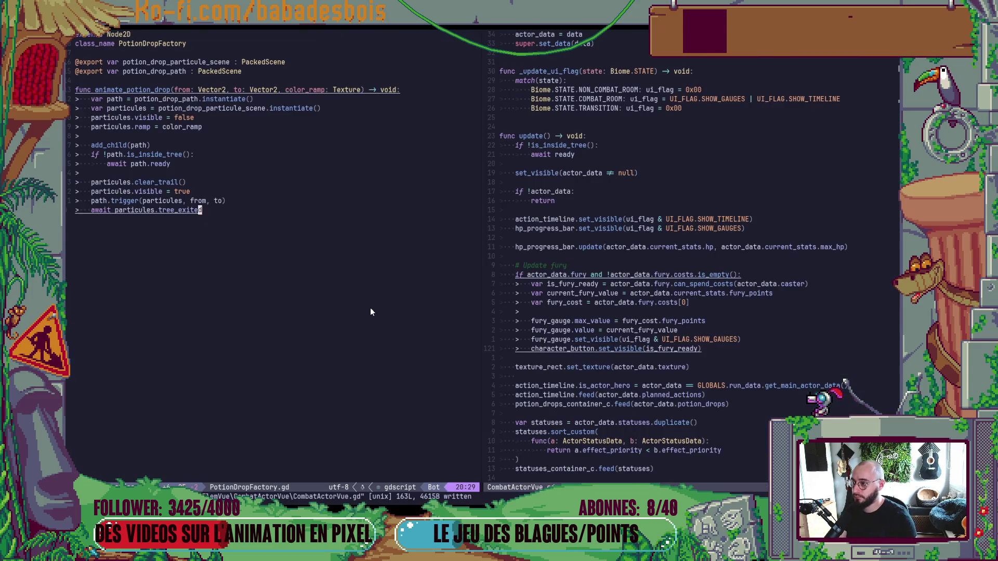
{"action": "key", "text": "alt+Tab"}
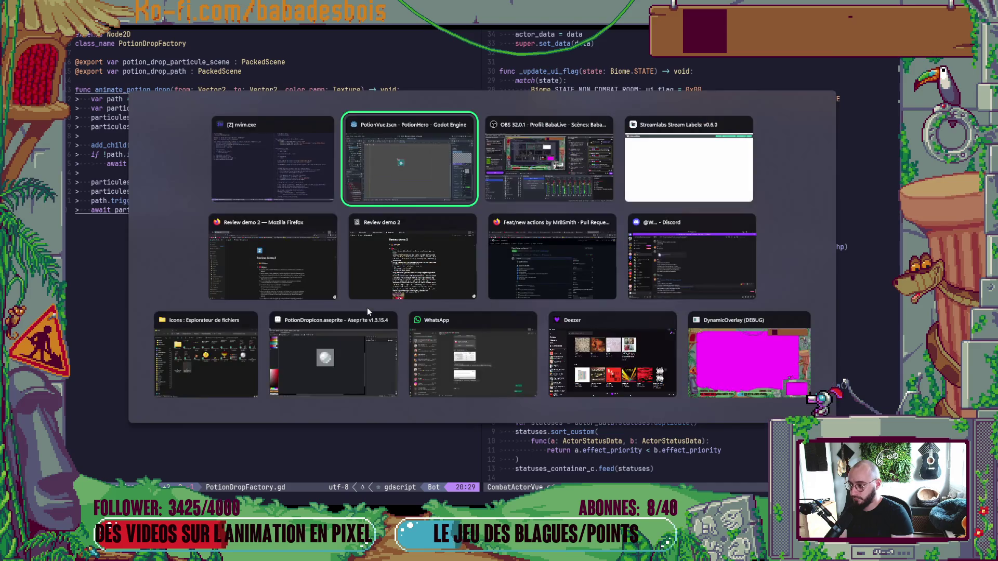
{"action": "key", "text": "alt+Tab"}
{"action": "key", "text": "alt+shift+Tab"}
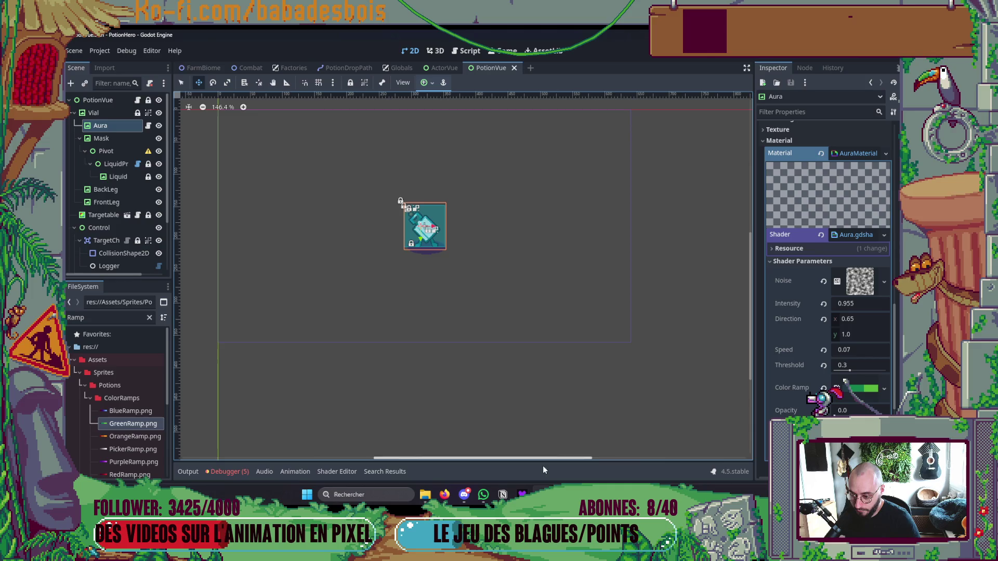
{"action": "key", "text": "alt+Tab"}
- Run 'git s' in a terminal split, scroll the status output, and start typing 'cd Bab'
{"action": "key", "text": "ctrl+backslash"}
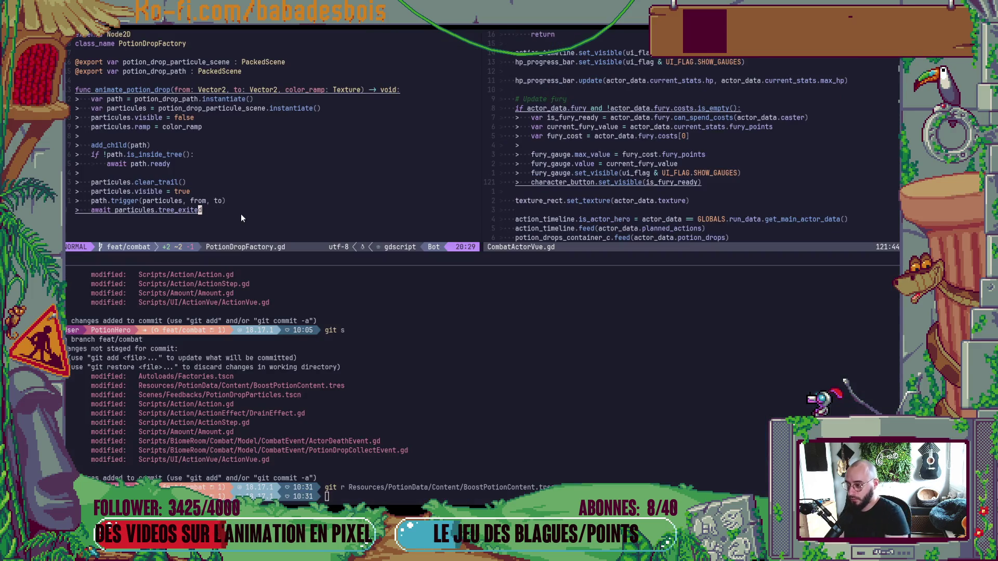
{"action": "type", "text": "git s"}
{"action": "key", "text": "Return"}
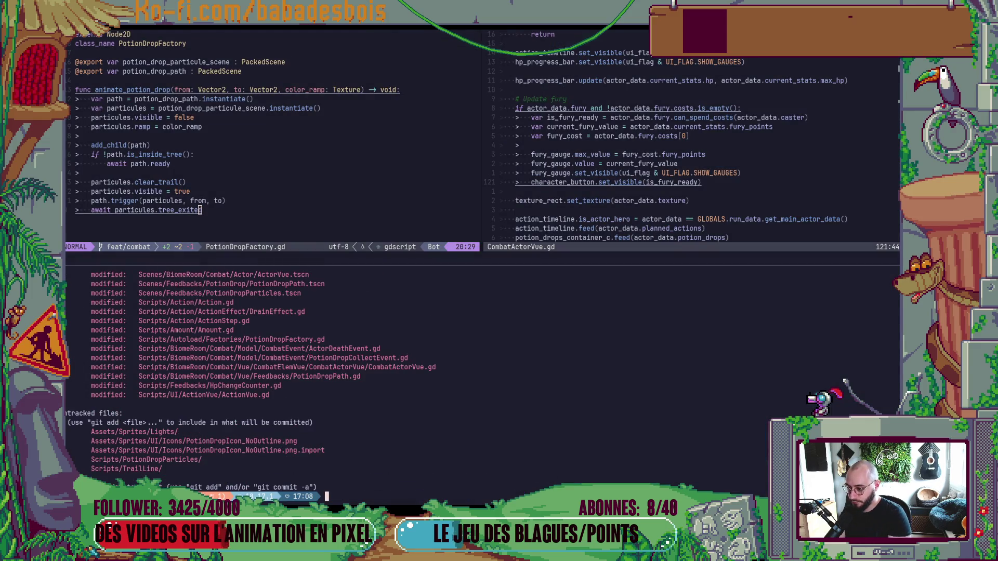
{"action": "scroll", "coordinate": [339, 373], "scroll_direction": "up", "scroll_amount": 3}
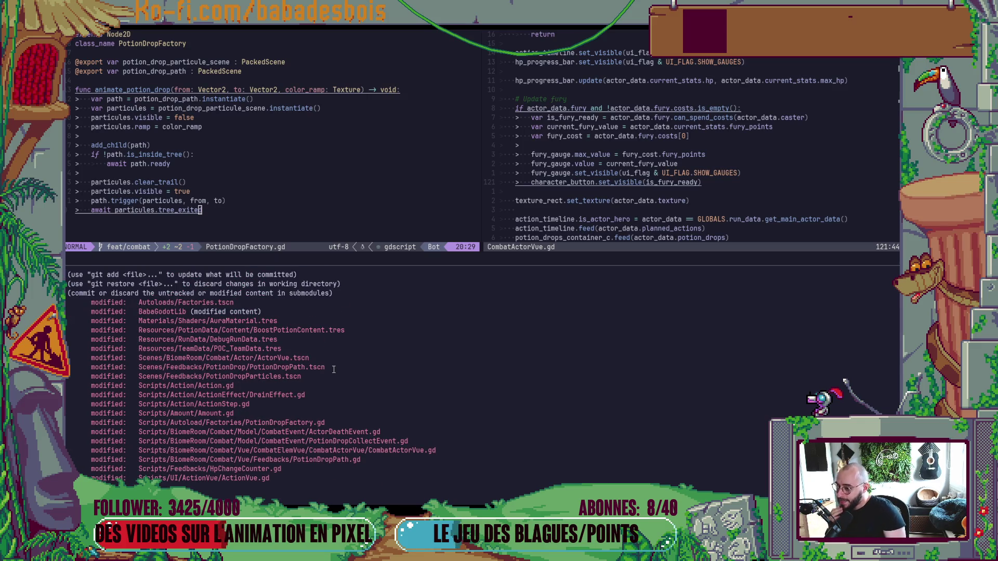
{"action": "scroll", "coordinate": [334, 370], "scroll_direction": "down", "scroll_amount": 3}
{"action": "type", "text": "cd Bab"}
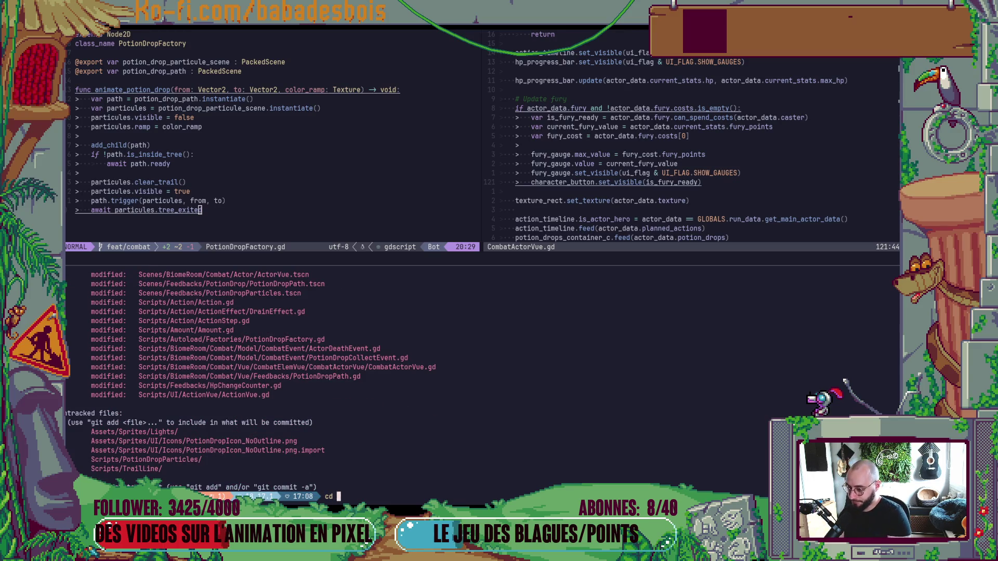